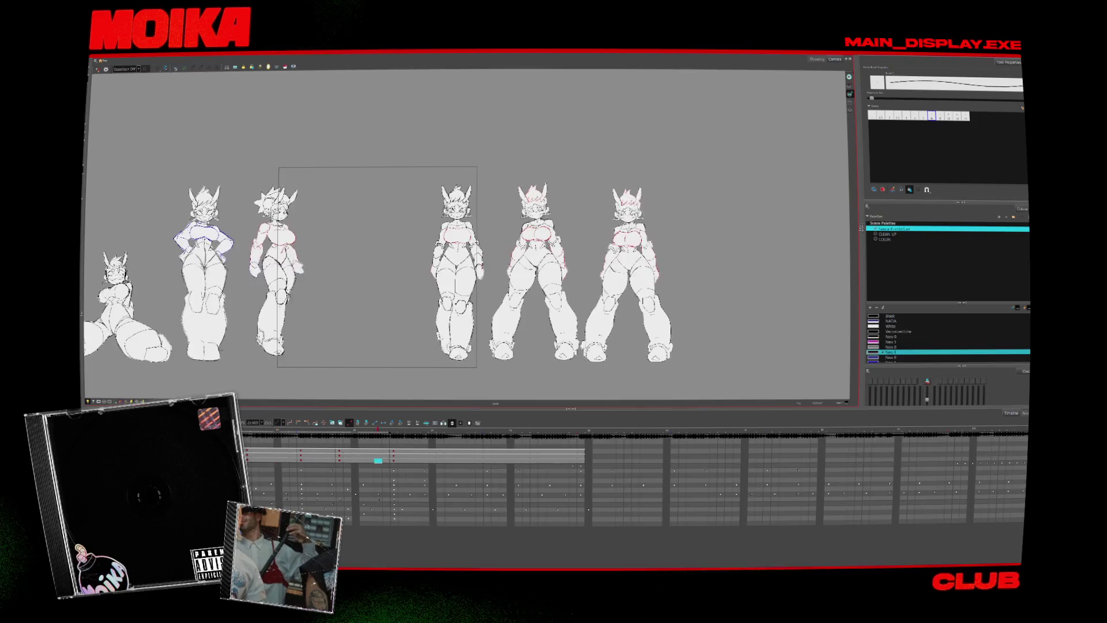
- Step forward a frame through the six white-filled poses, then switch to selecting drawings
key(period)
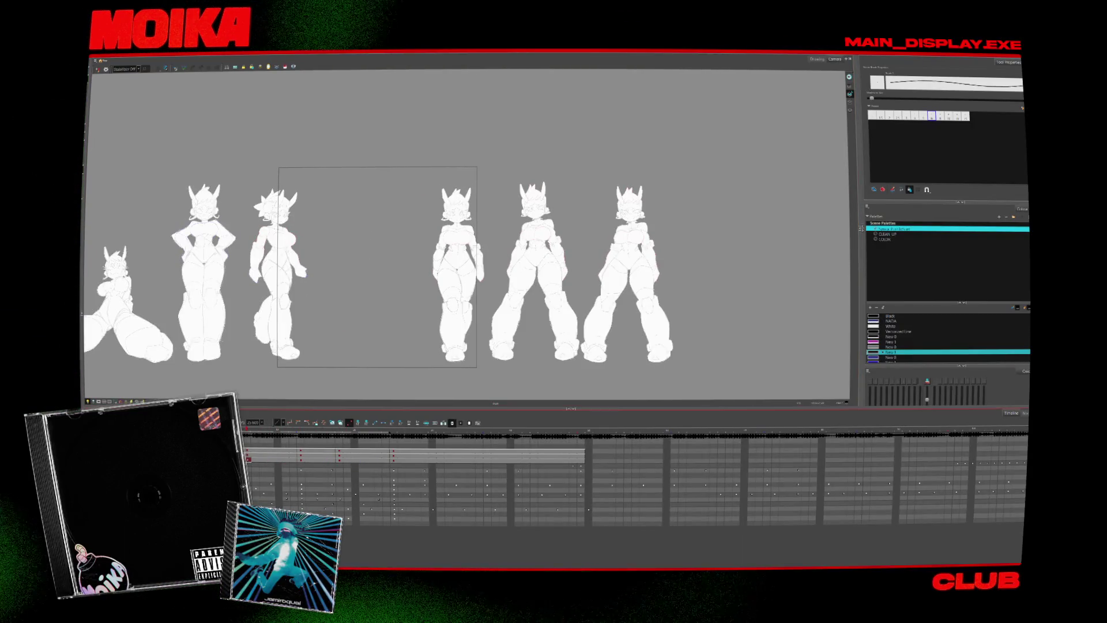
key(alt+s)
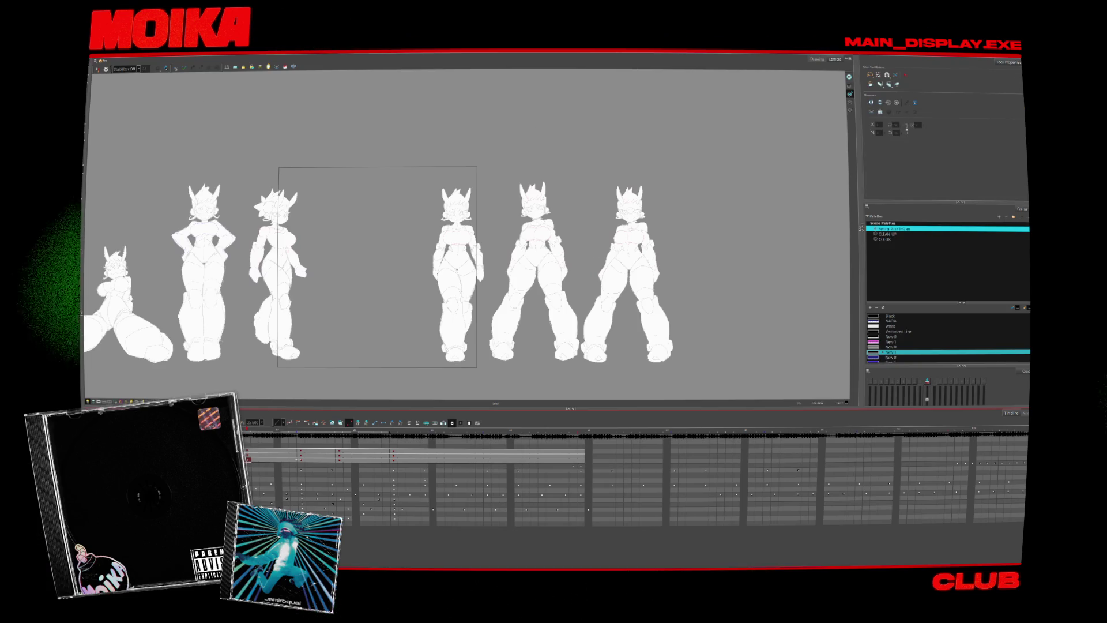
- Delete the leftover exposures after the rightmost pose from the timeline
drag(265, 455, 248, 460)
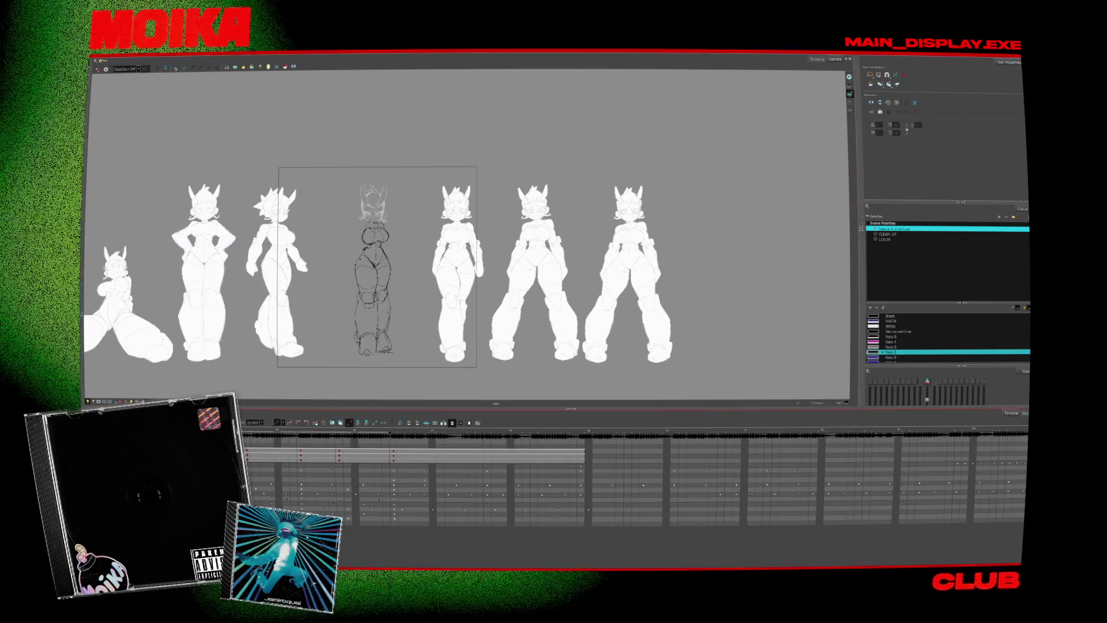
key(.)
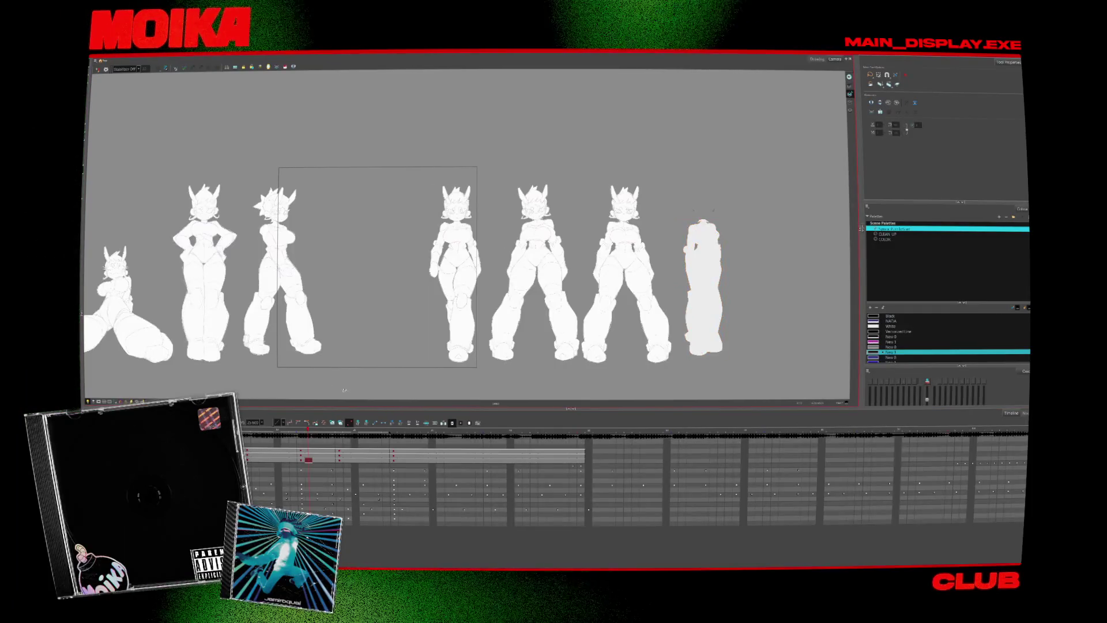
click(306, 442)
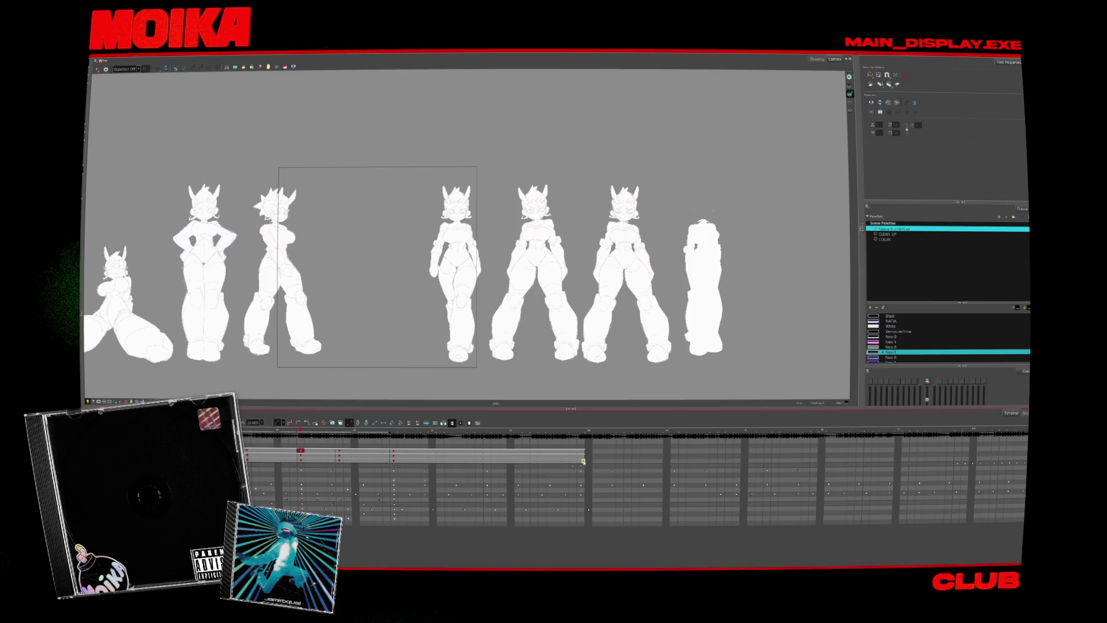
click(563, 458)
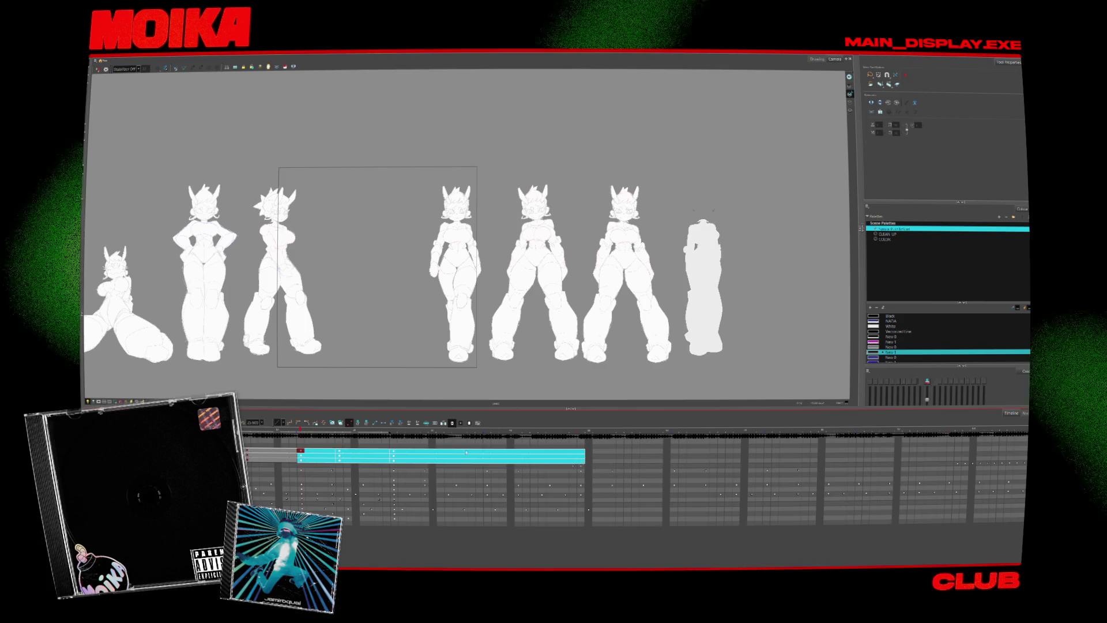
key(Delete)
- Flip between the centre-sketch frame and its neighbours, then play from the first frame
click(290, 453)
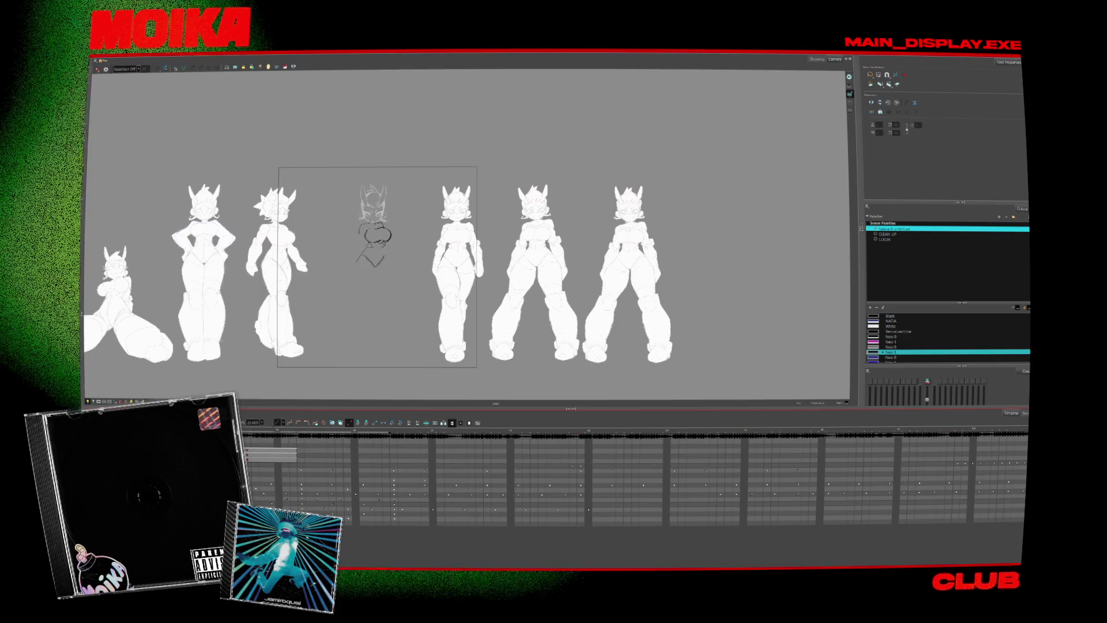
click(300, 457)
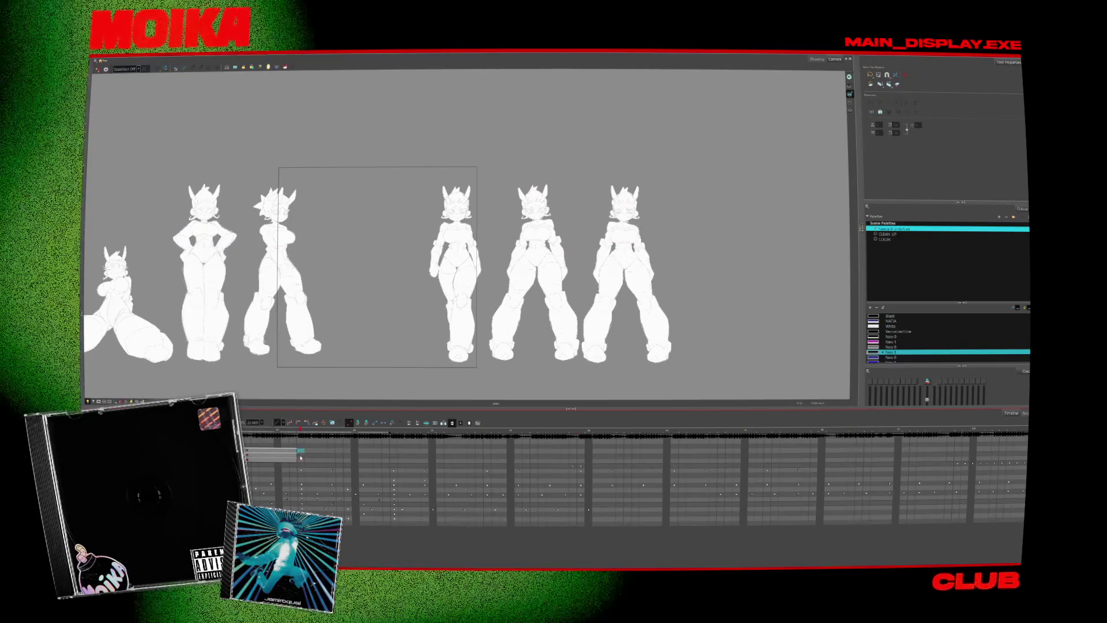
click(290, 452)
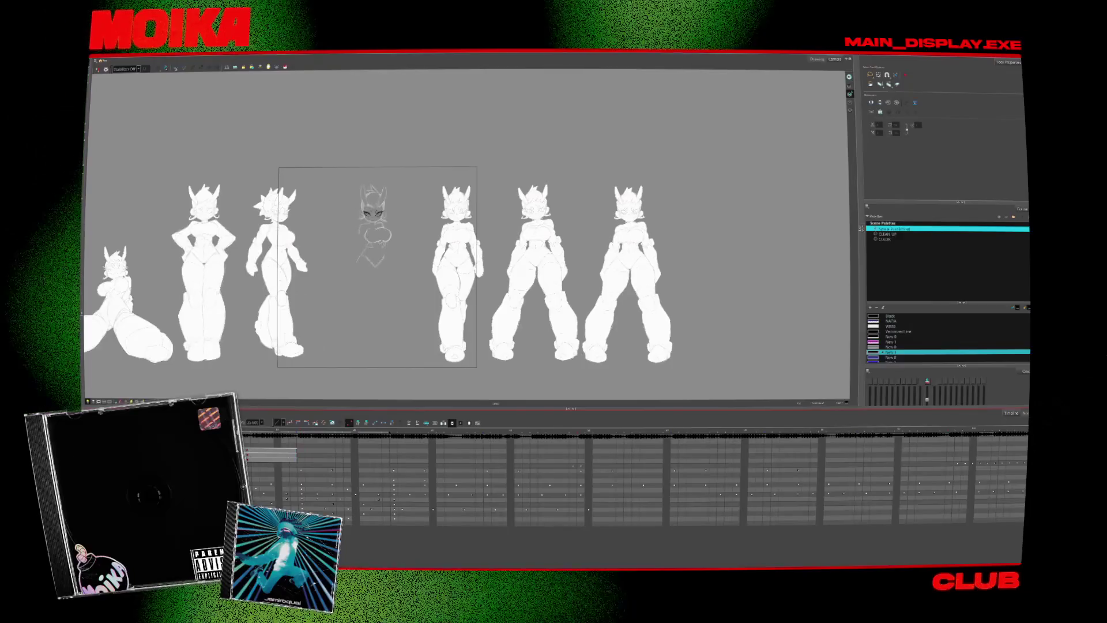
click(300, 454)
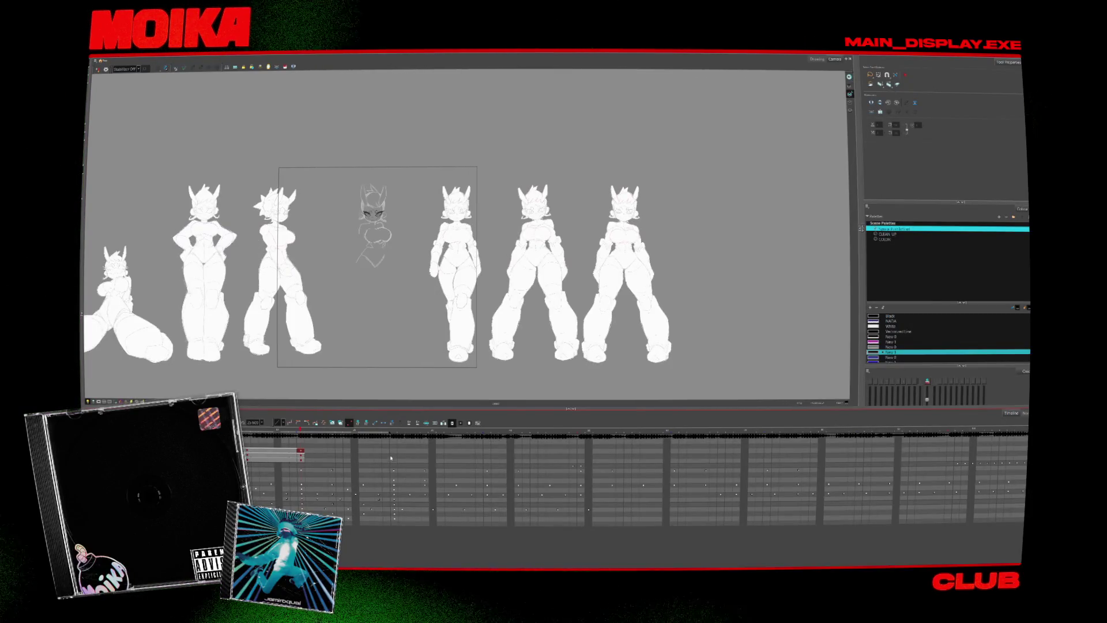
click(391, 458)
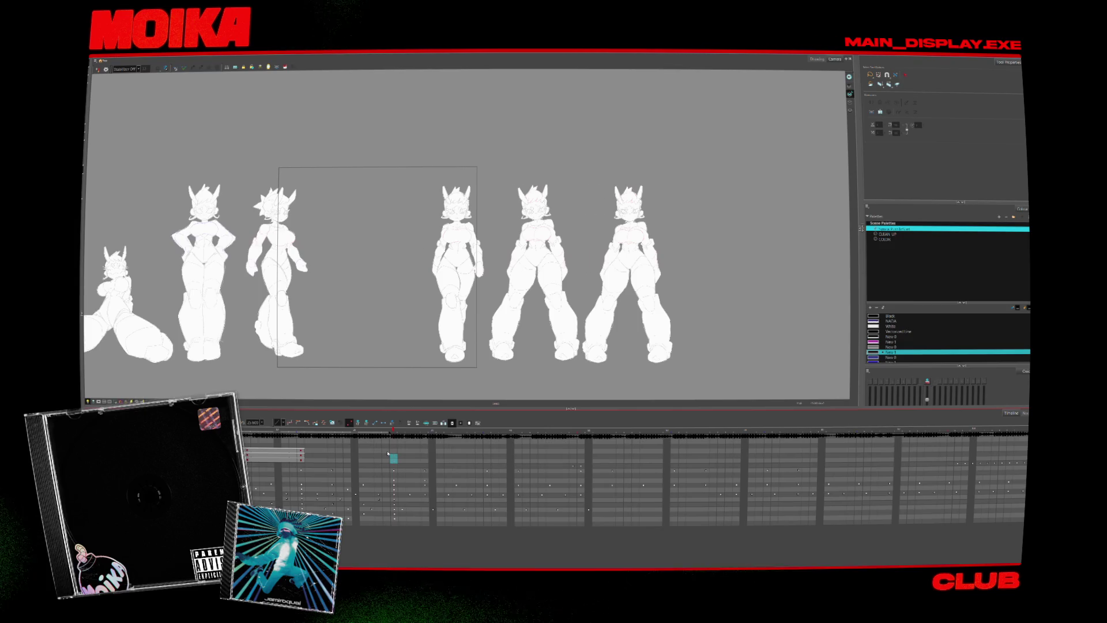
click(386, 455)
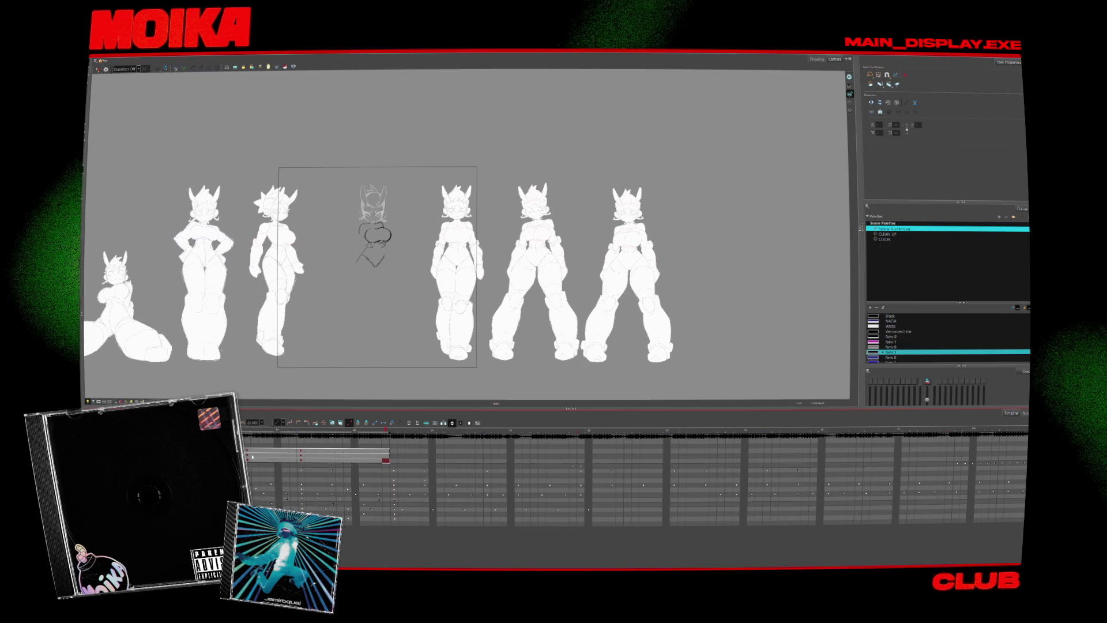
click(248, 457)
key(space)
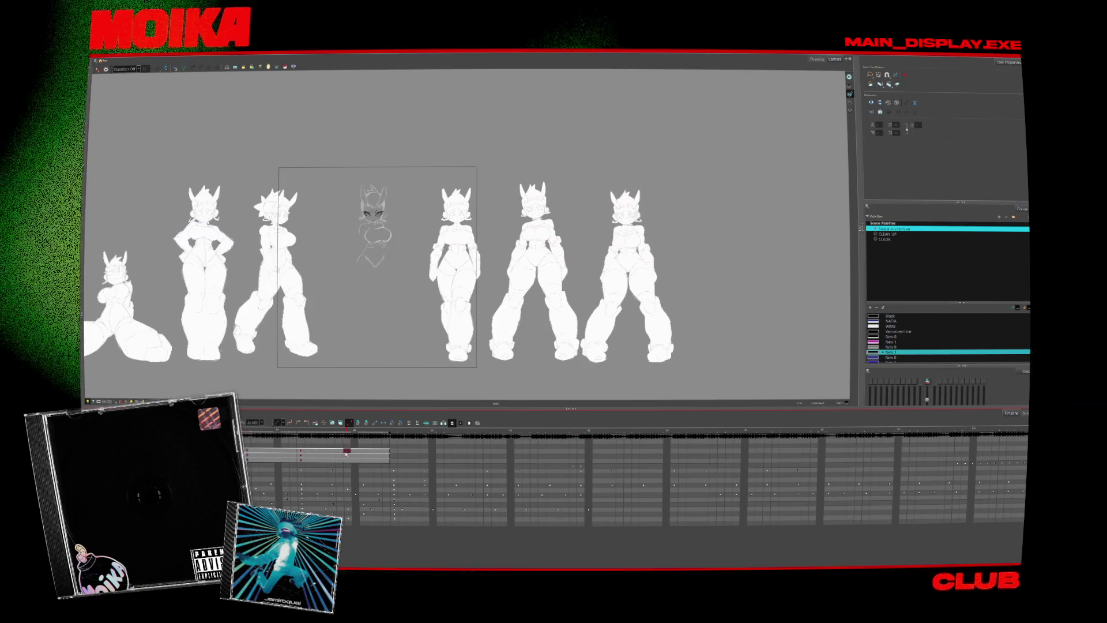
- Select the frames holding the middle sketch and step through them to check the legs
drag(251, 455, 290, 456)
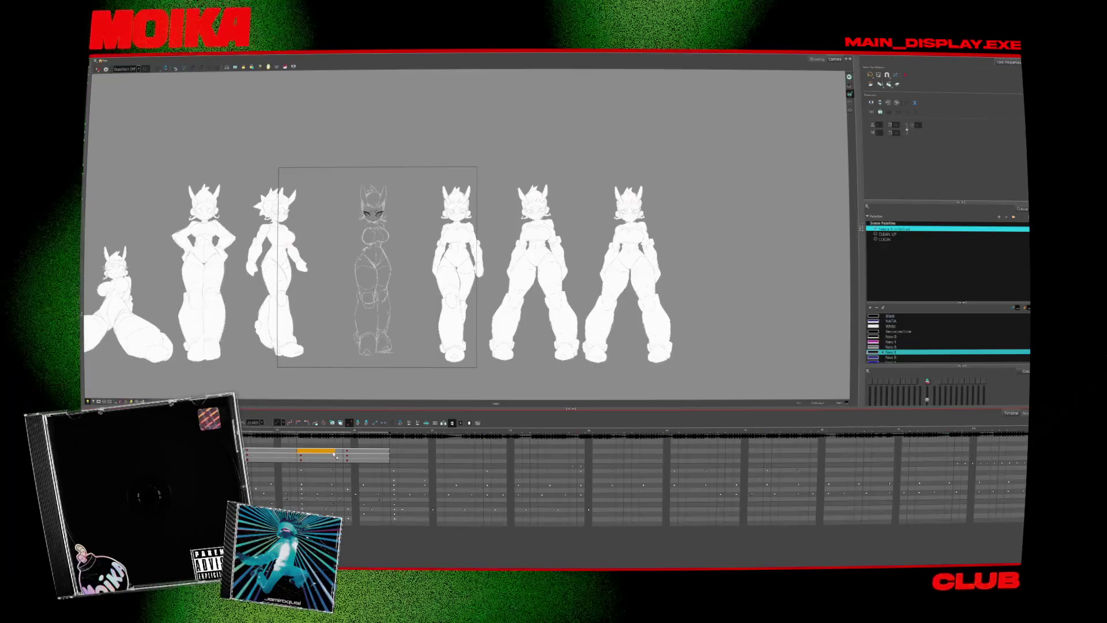
click(330, 452)
click(247, 455)
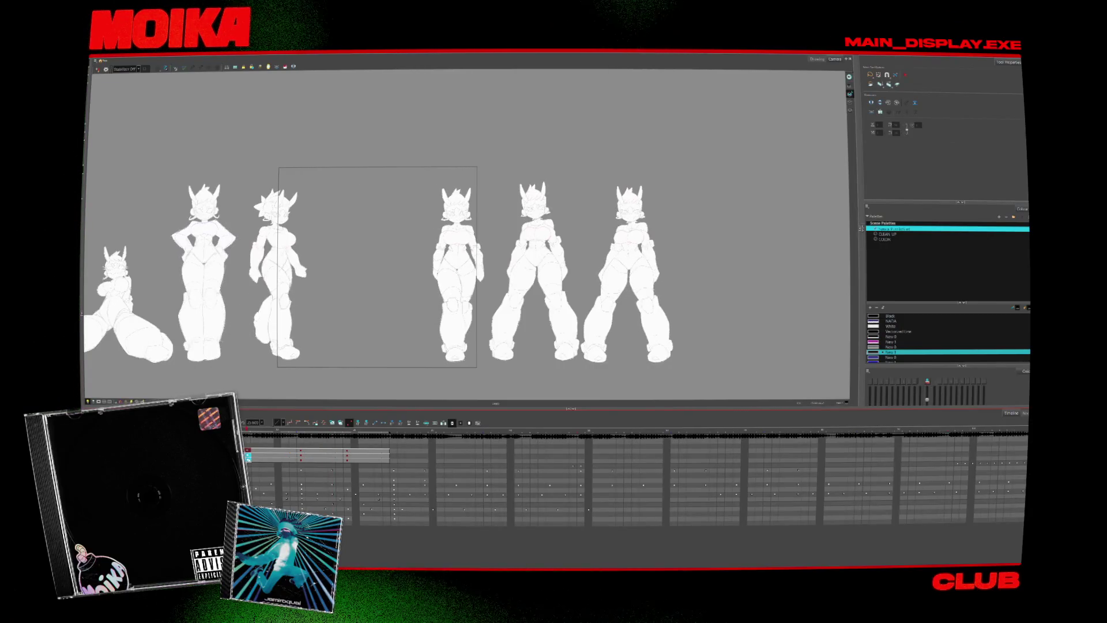
key(period)
key(ctrl+z)
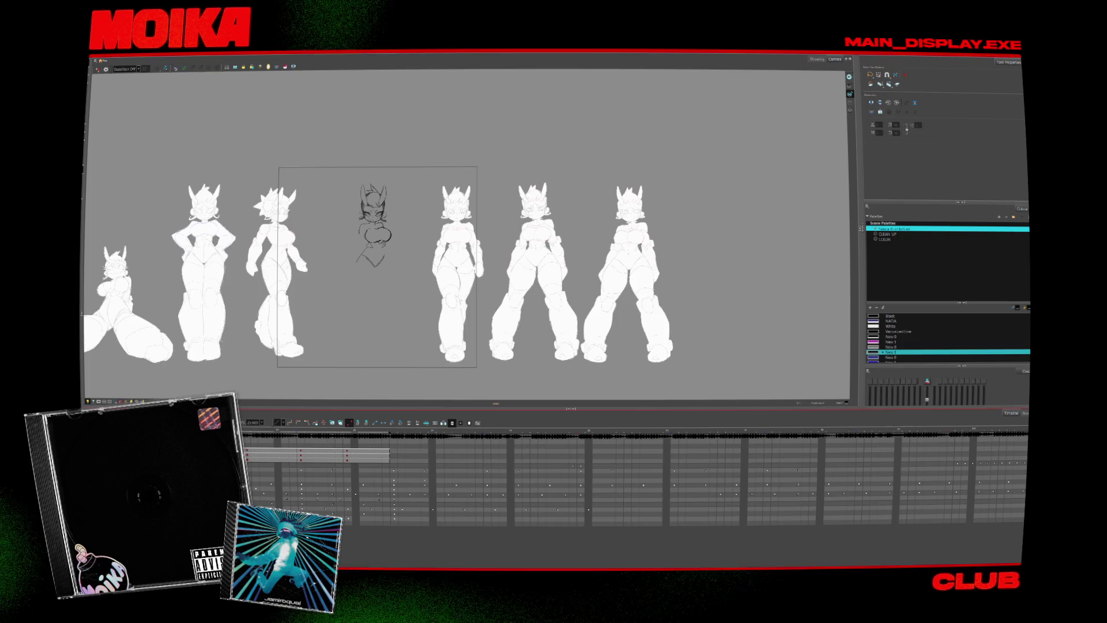
key(period)
- Scrub between the first frame and later frames to compare the poses
key(comma)
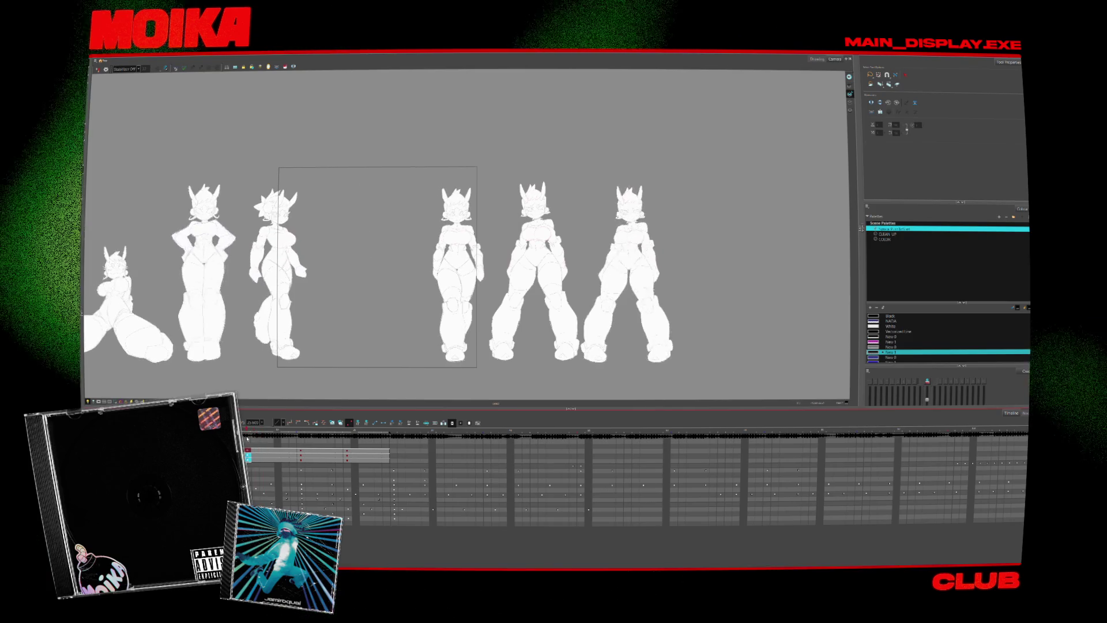
key(period)
key(period)
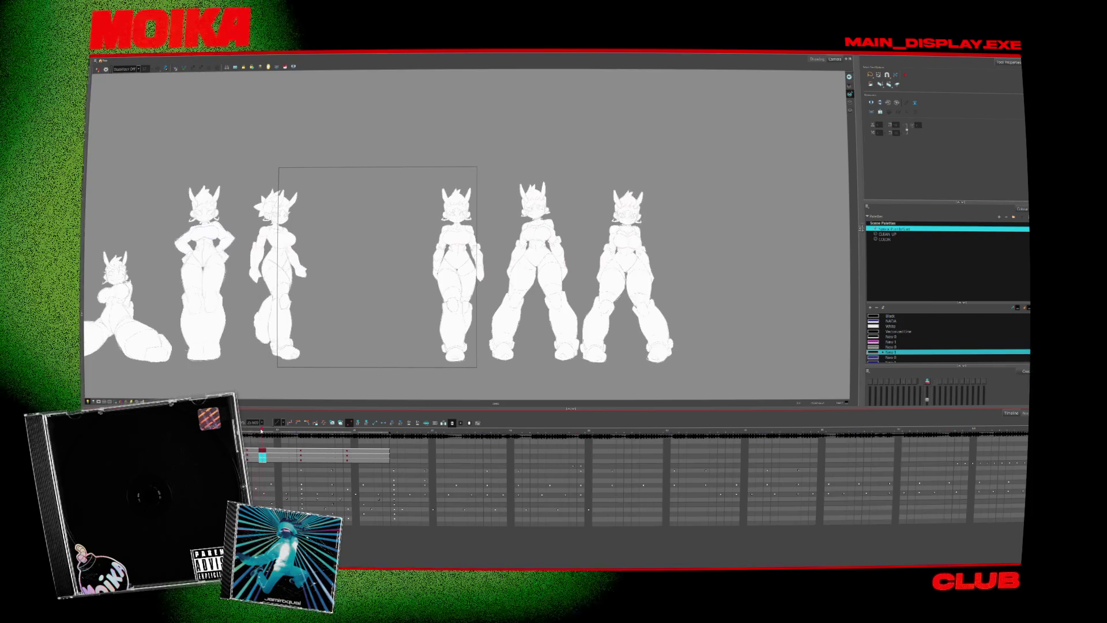
key(comma)
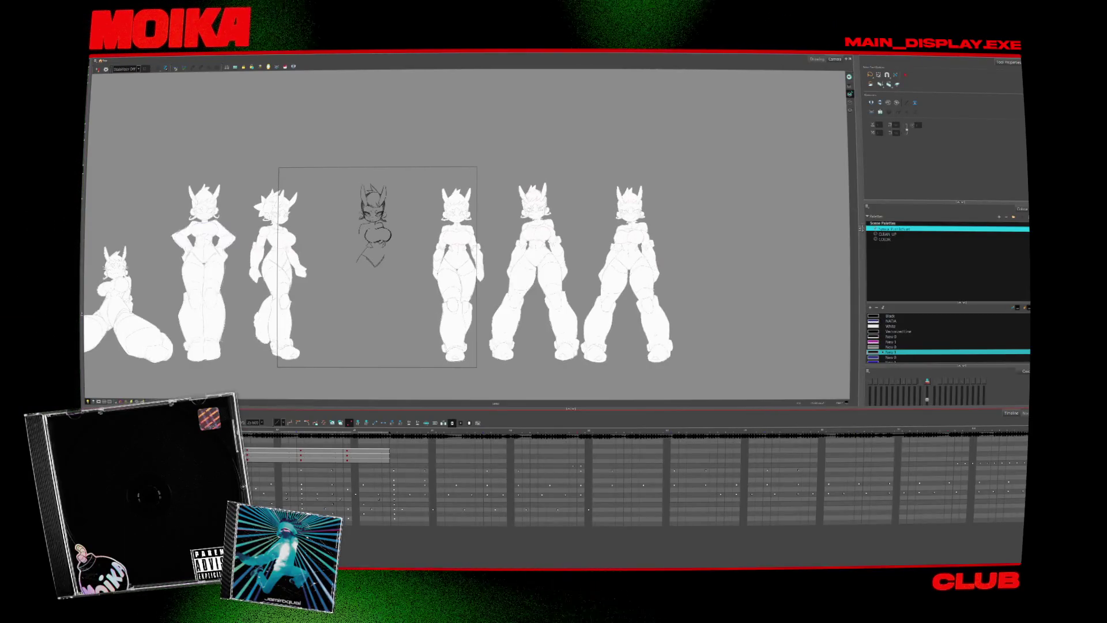
click(254, 456)
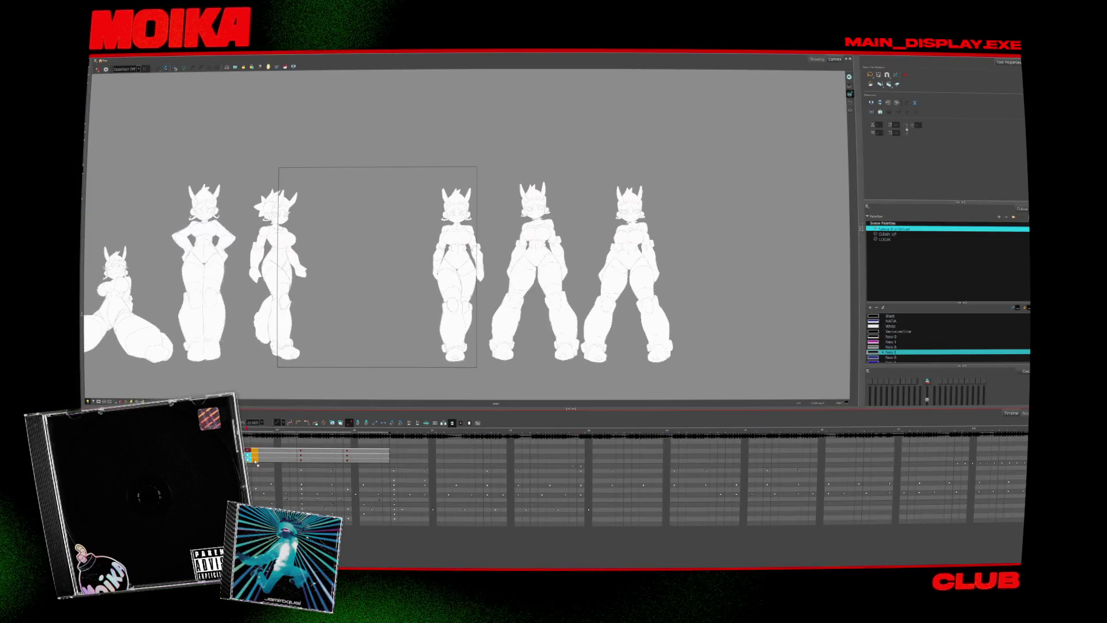
click(288, 450)
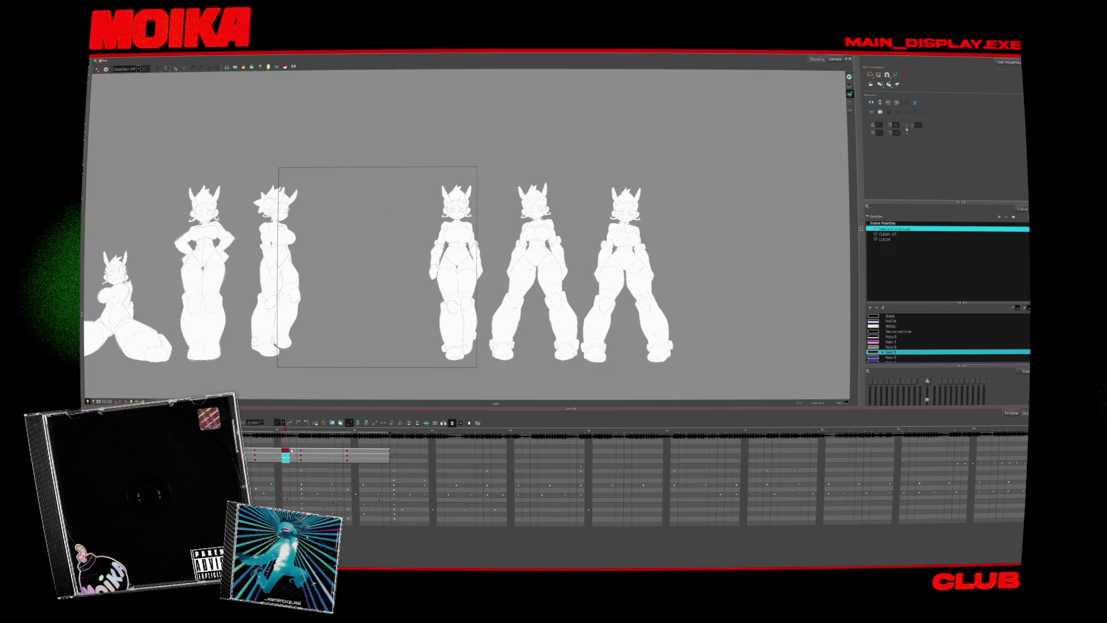
click(248, 450)
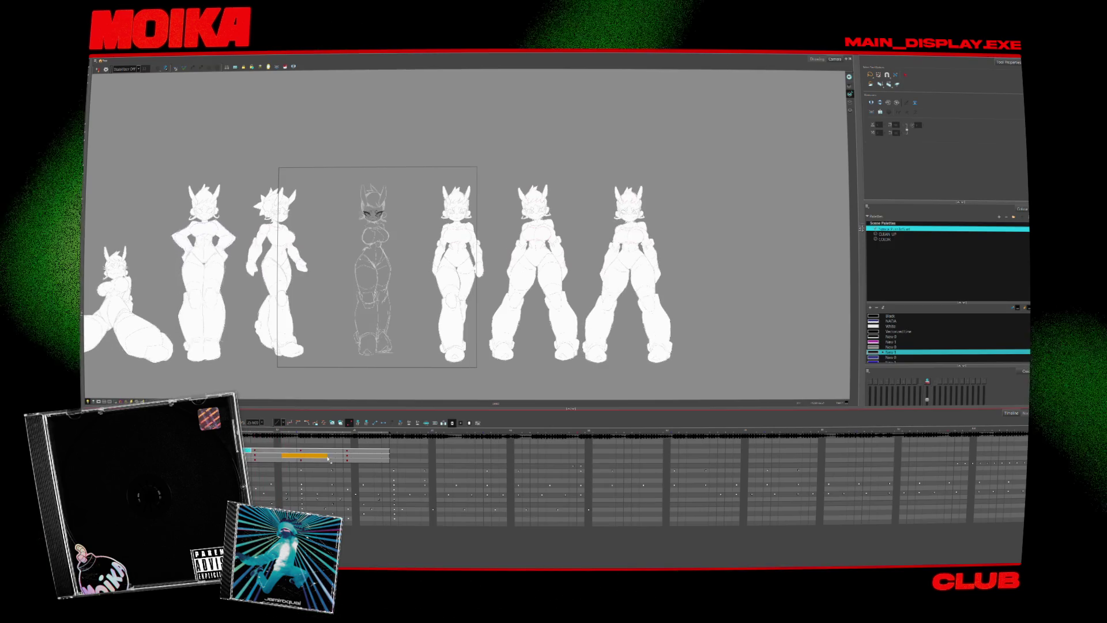
click(339, 450)
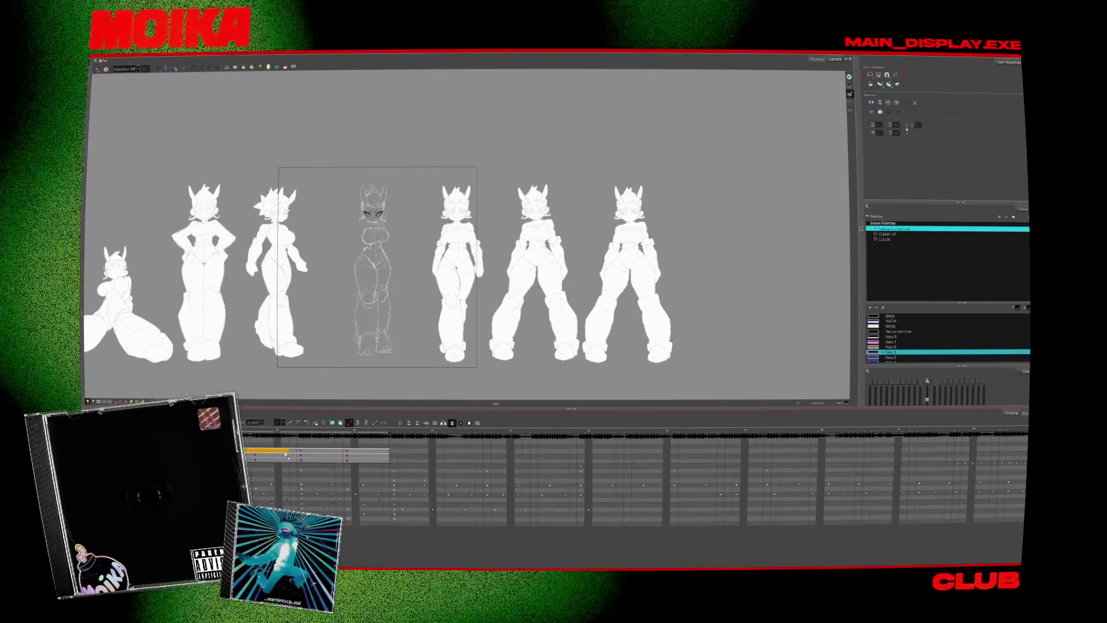
- Select the run of drawing frames to retime and replay the animation from several frames
drag(290, 456, 387, 455)
click(385, 451)
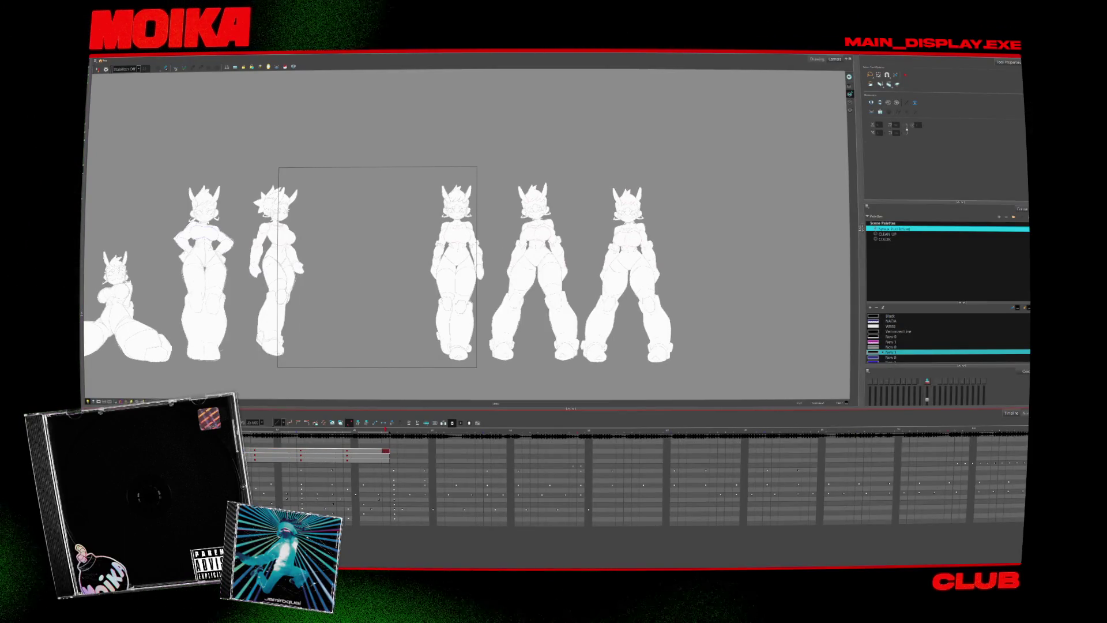
key(Return)
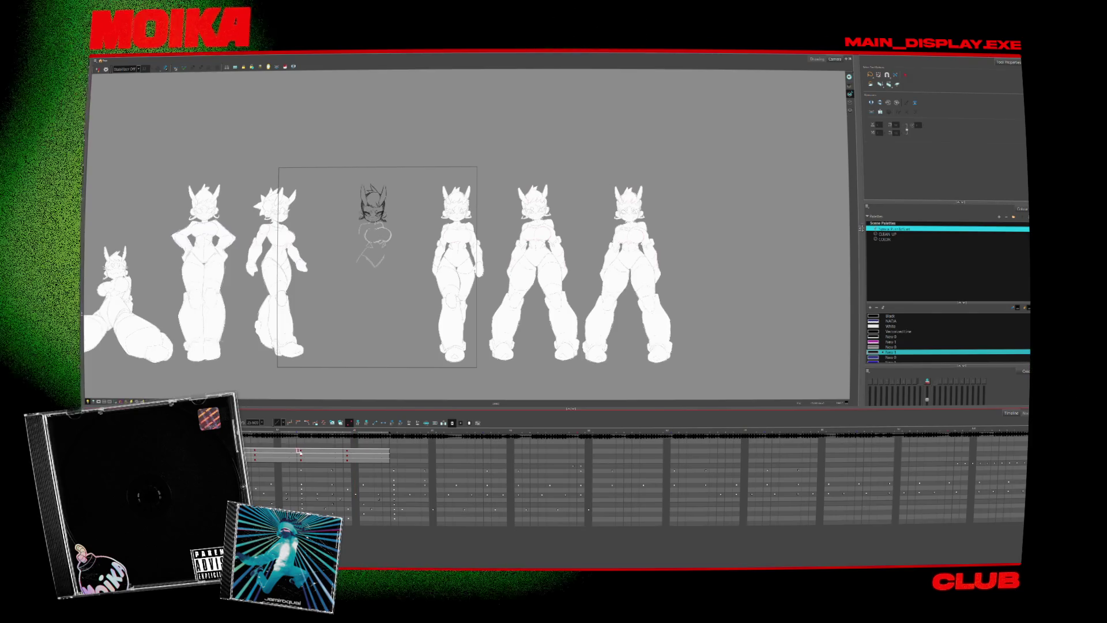
click(393, 452)
key(Return)
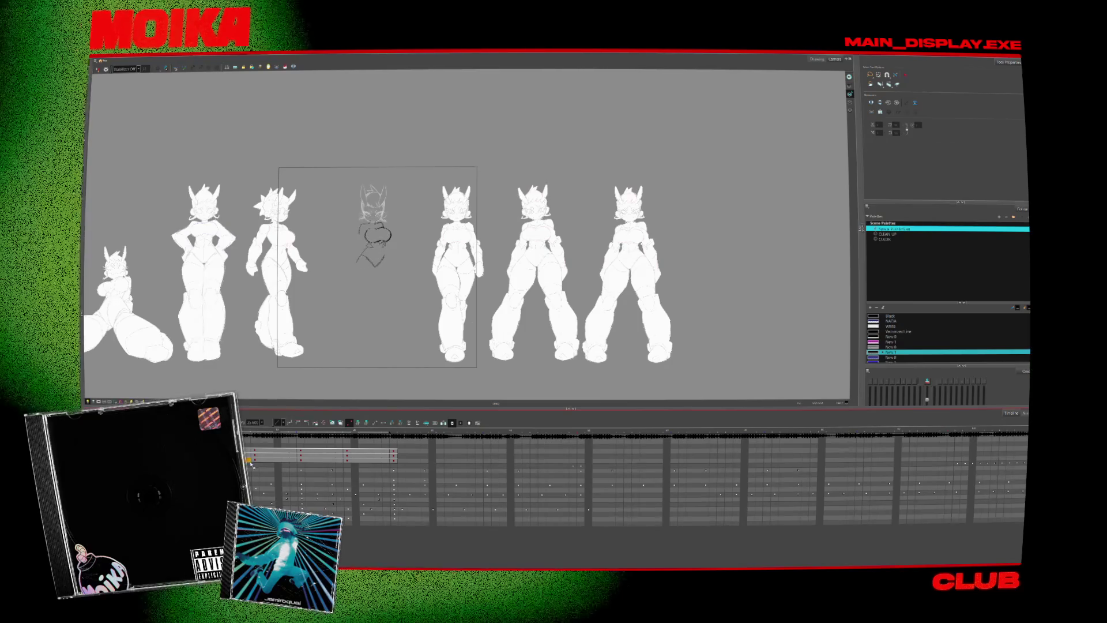
click(347, 460)
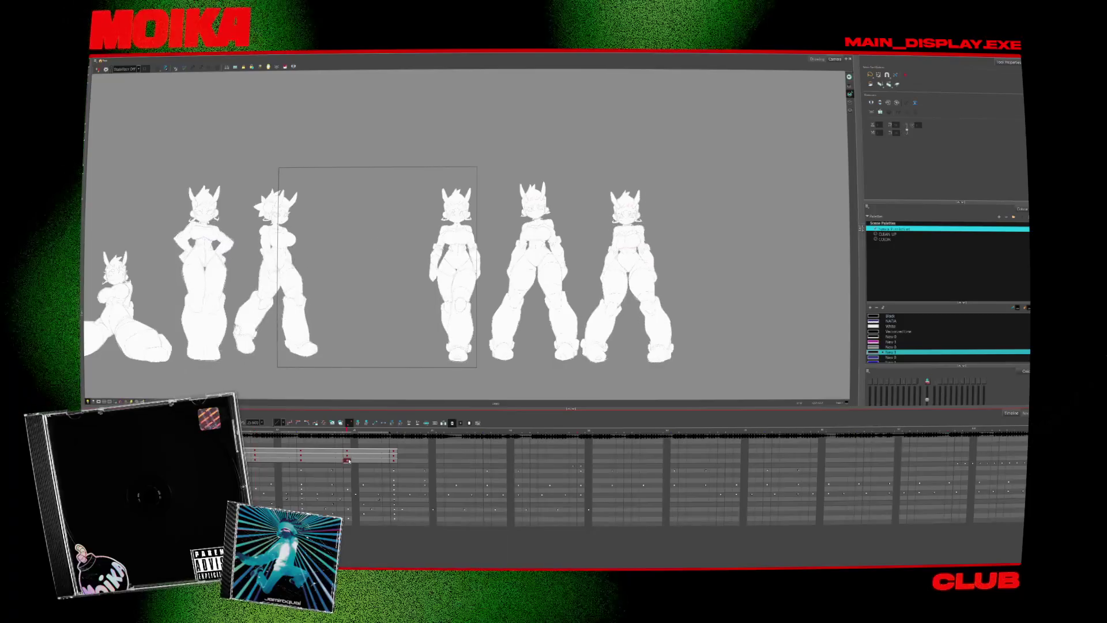
click(308, 459)
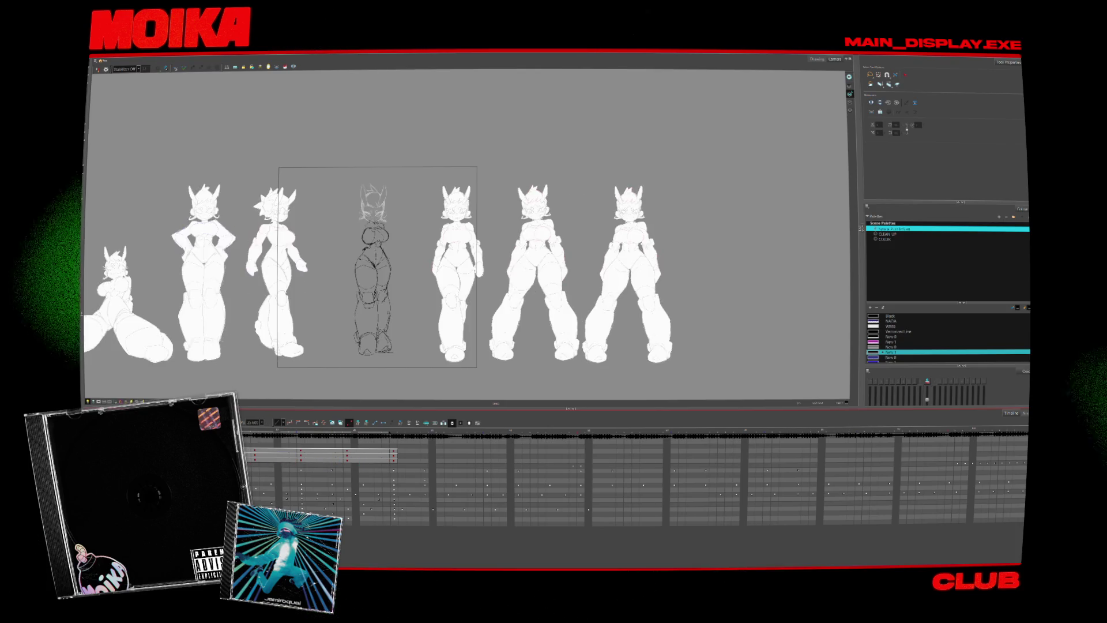
click(301, 459)
key(Return)
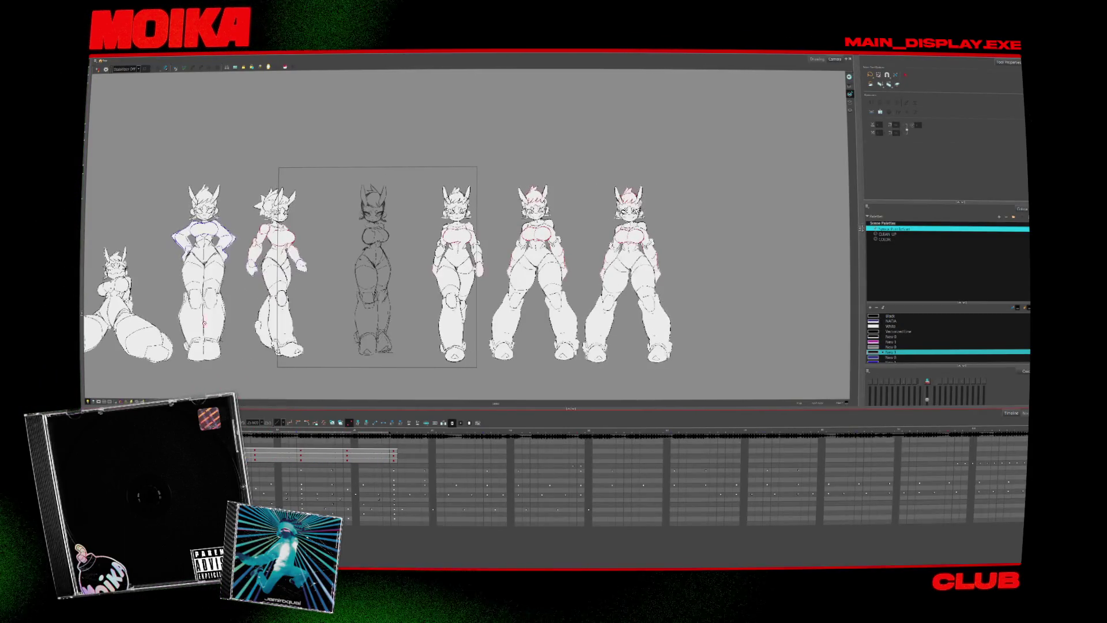
- Zoom out and pan the Camera view so all eight poses fit on screen
scroll(209, 324, down, 2)
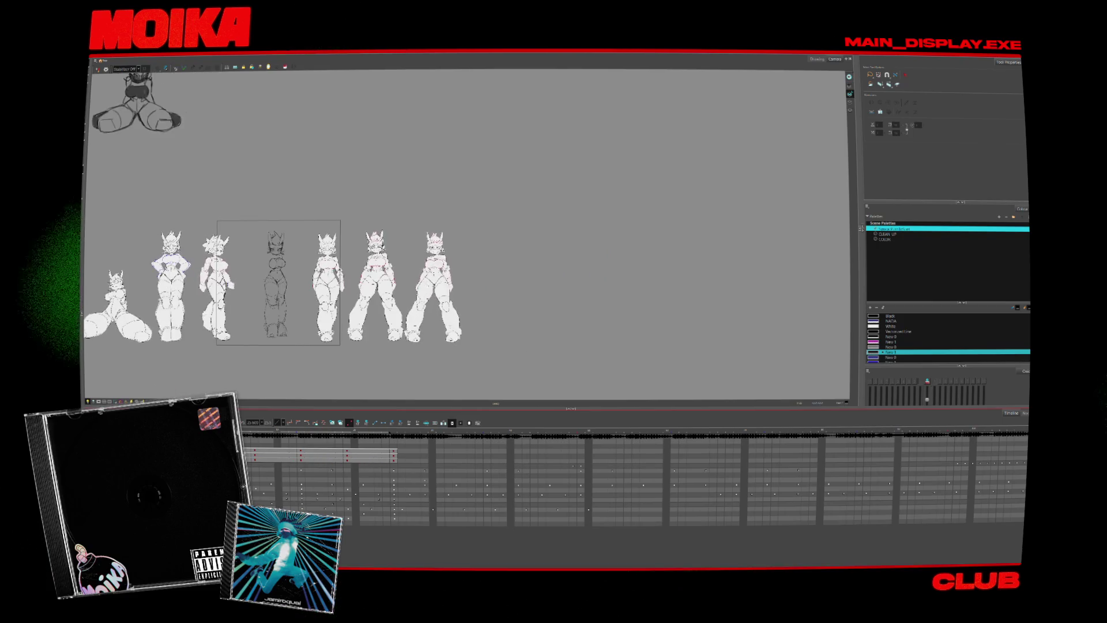
scroll(171, 306, up, 3)
scroll(170, 307, down, 5)
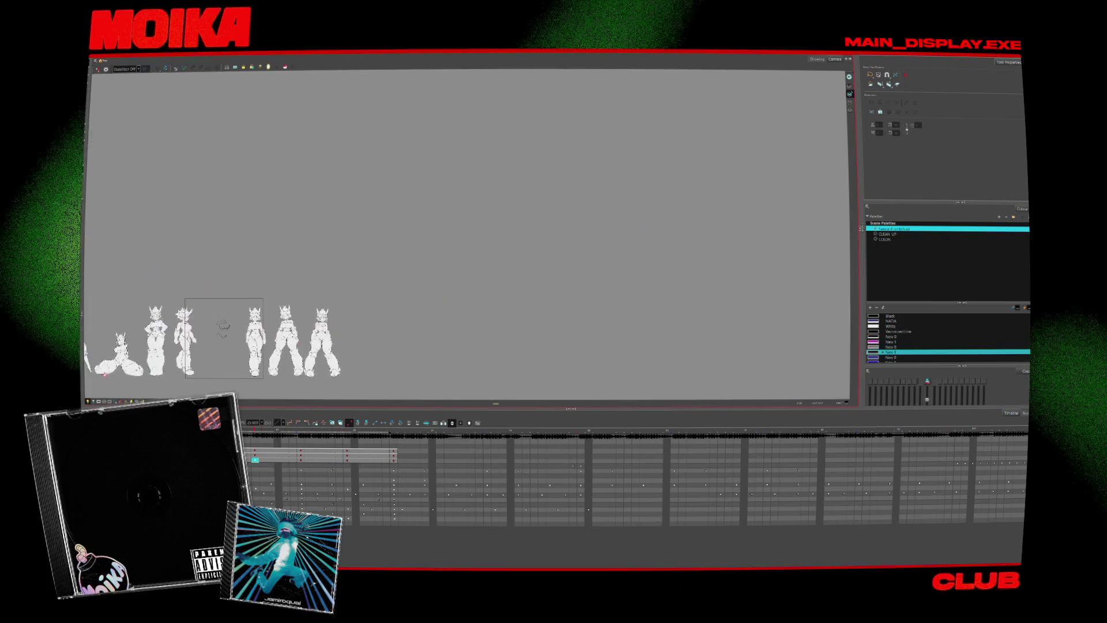
scroll(170, 307, up, 2)
scroll(235, 385, up, 3)
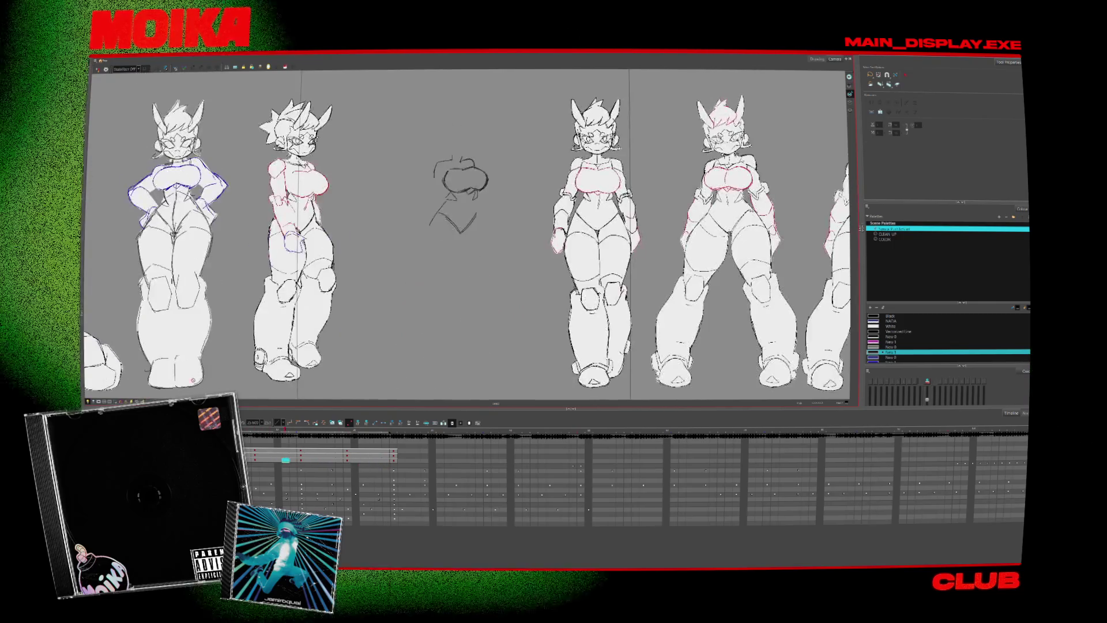
scroll(400, 299, down, 4)
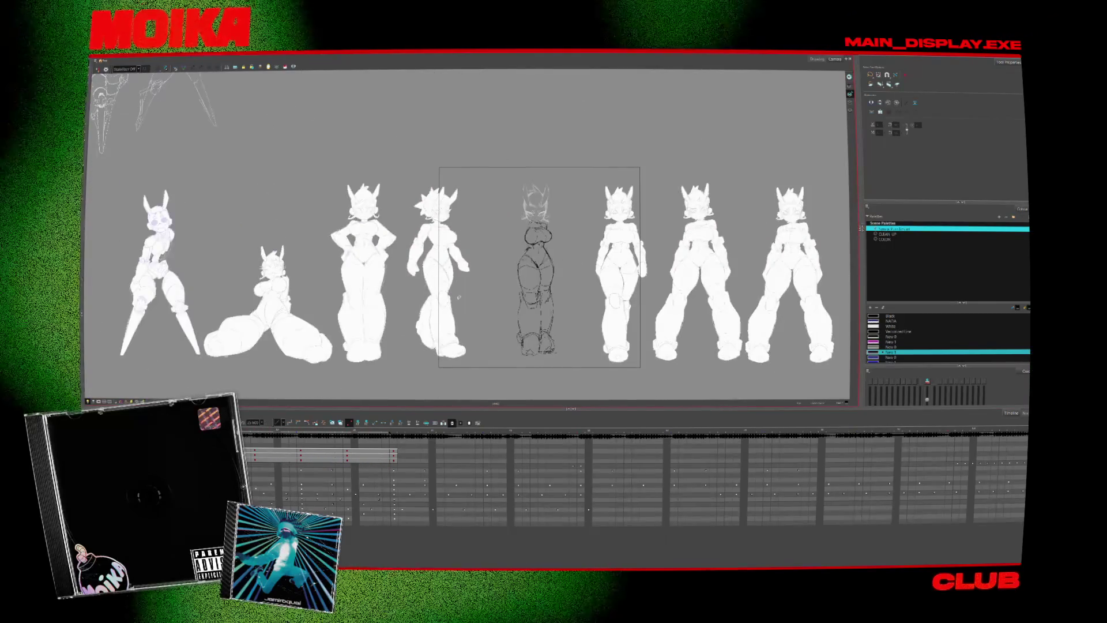
drag(400, 299, 415, 297)
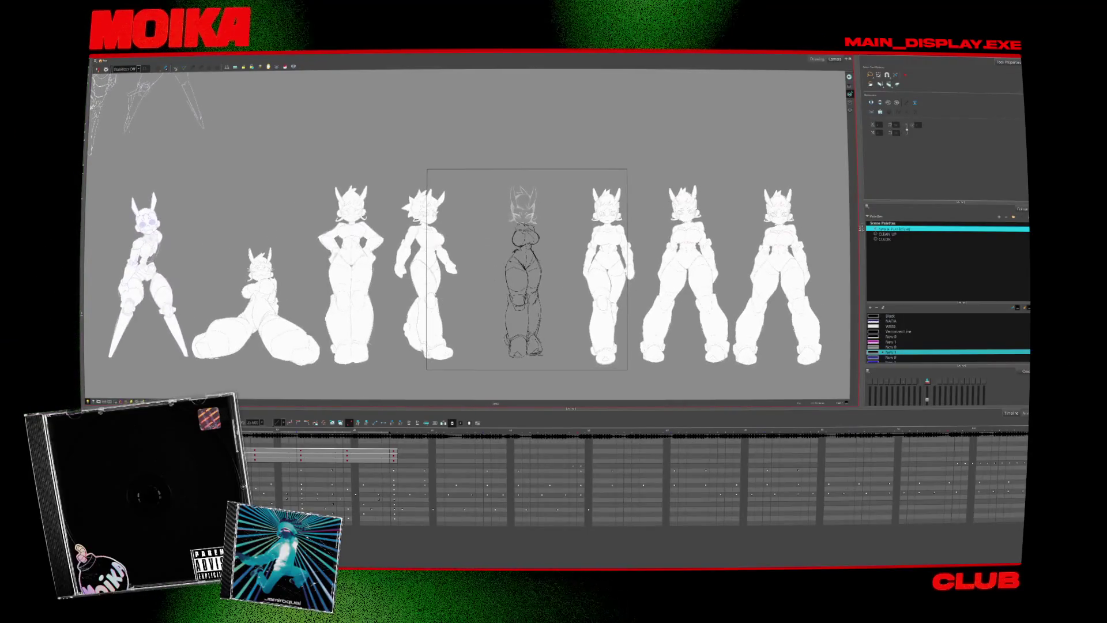
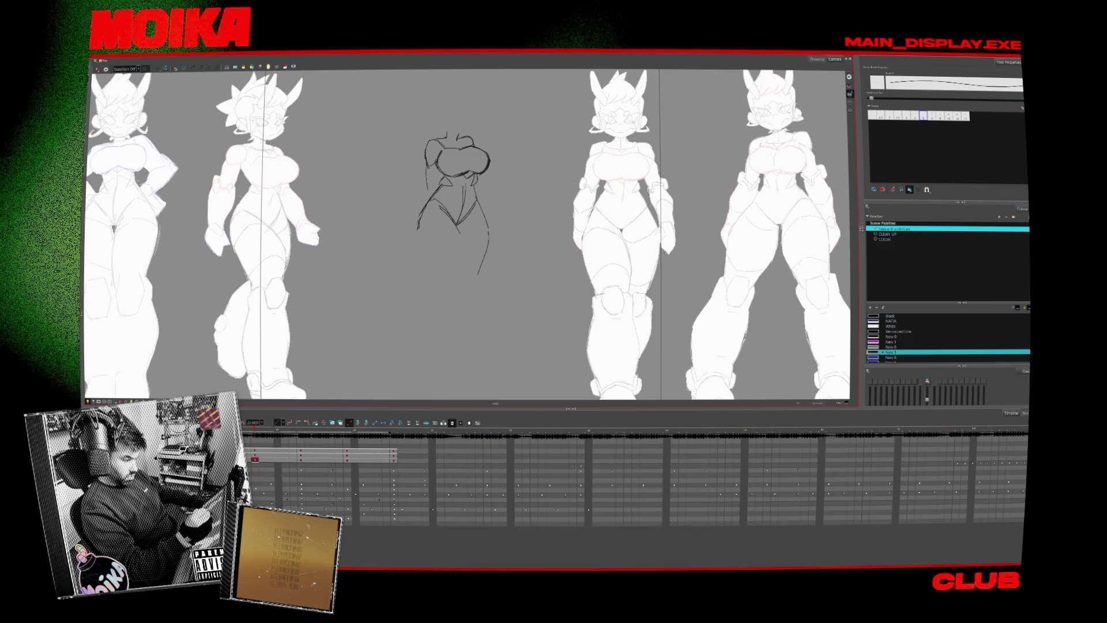
- Mirror the canvas view horizontally with the 4 shortcut
key(4)
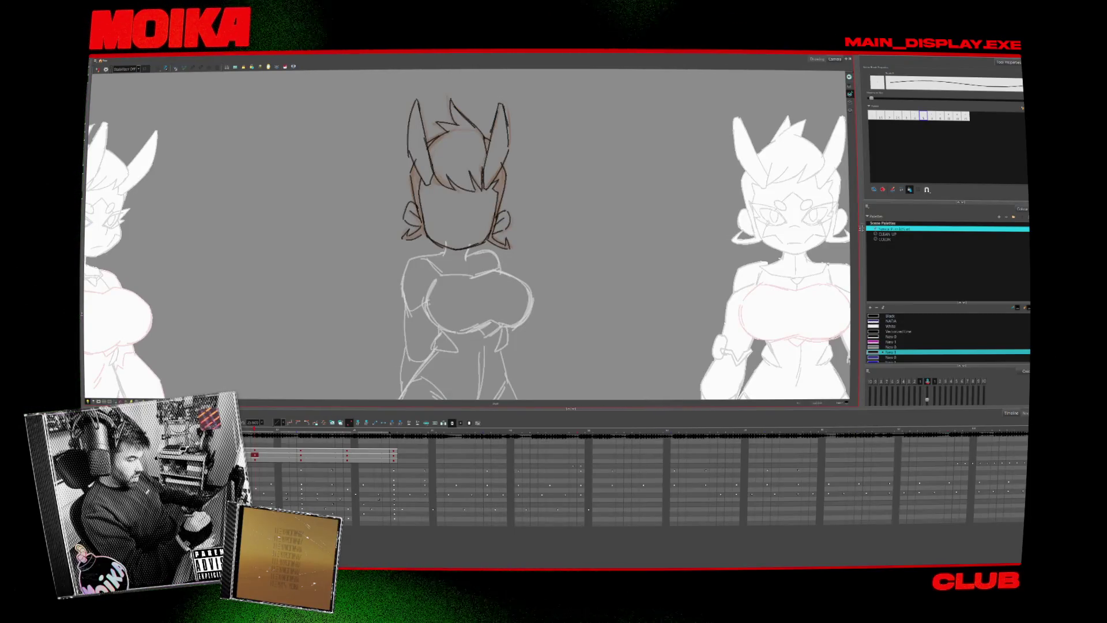
- With the brush, zoom in on the face and ink two dark eyelid strokes over the right eye
key(alt+b)
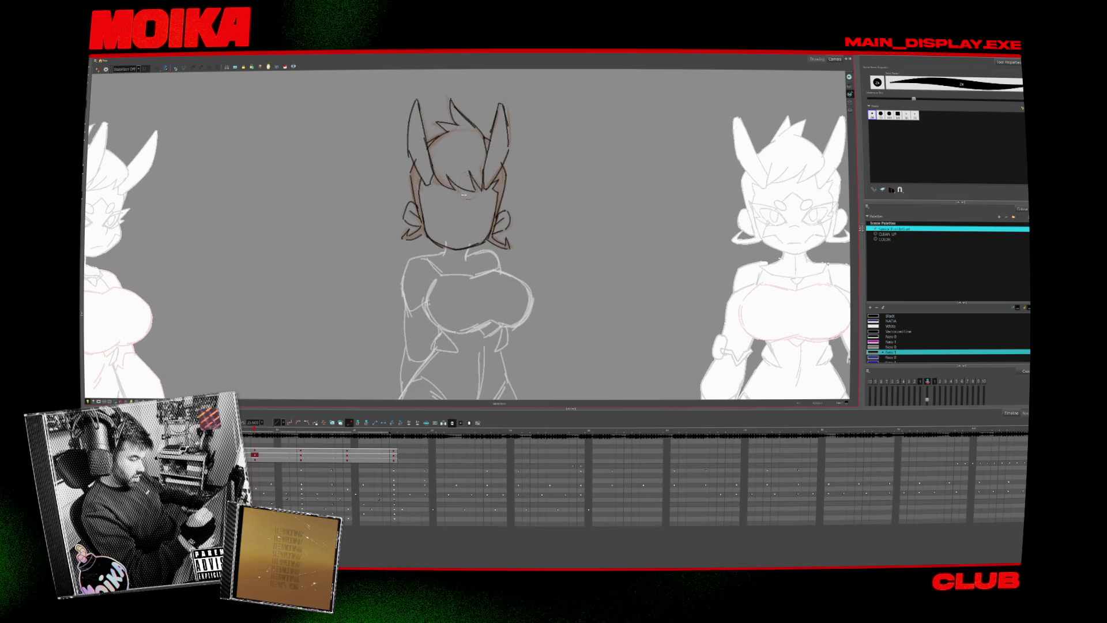
key(Return)
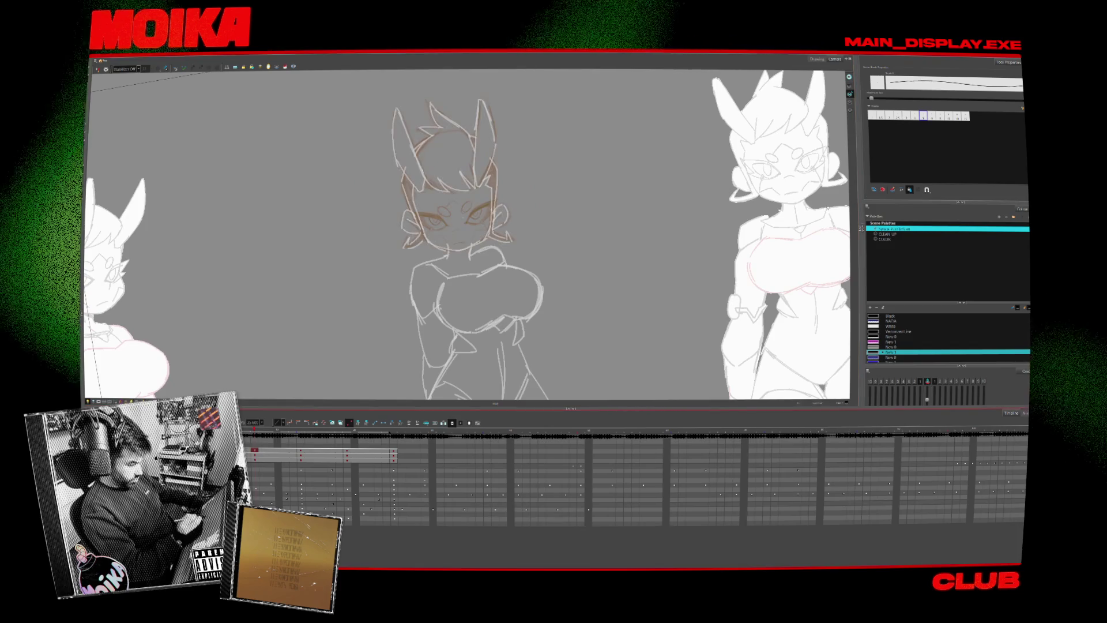
scroll(464, 162, up, 3)
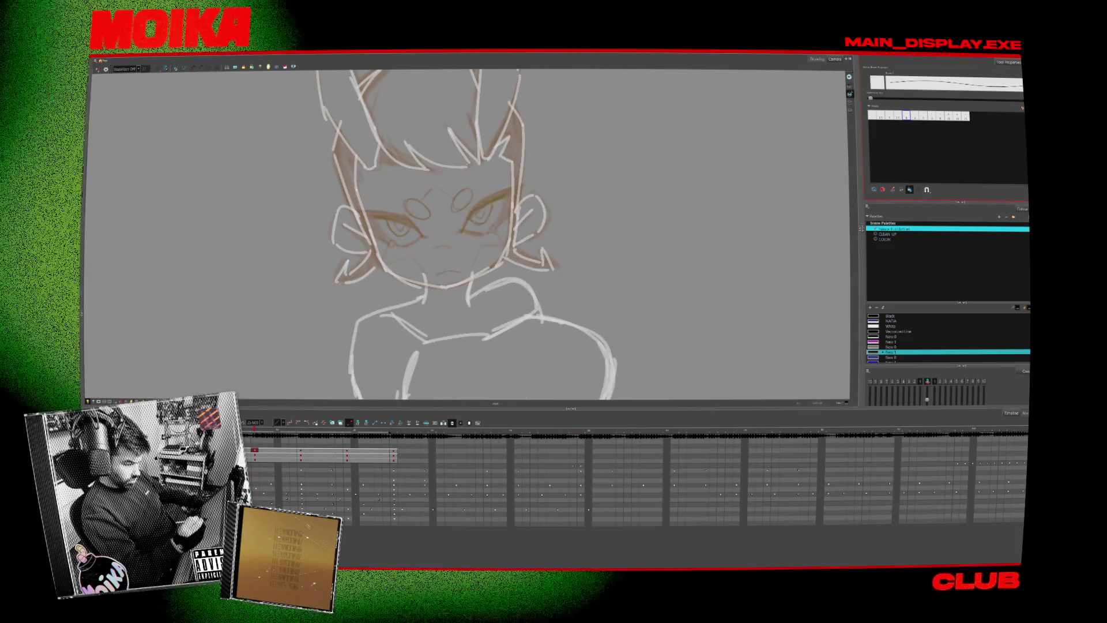
drag(464, 230, 507, 197)
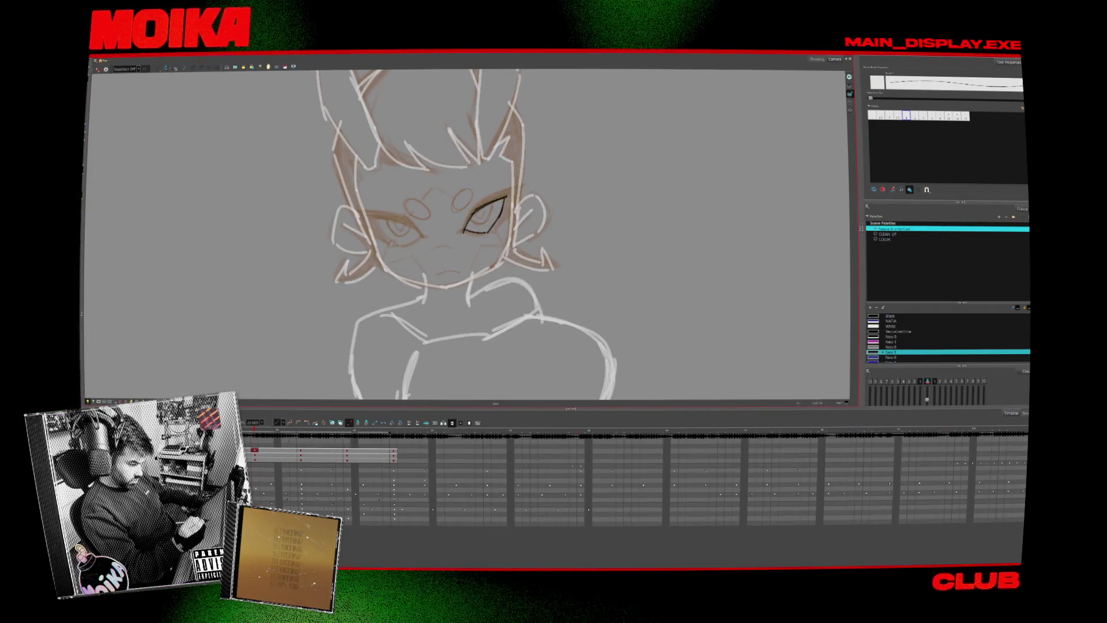
drag(476, 206, 461, 233)
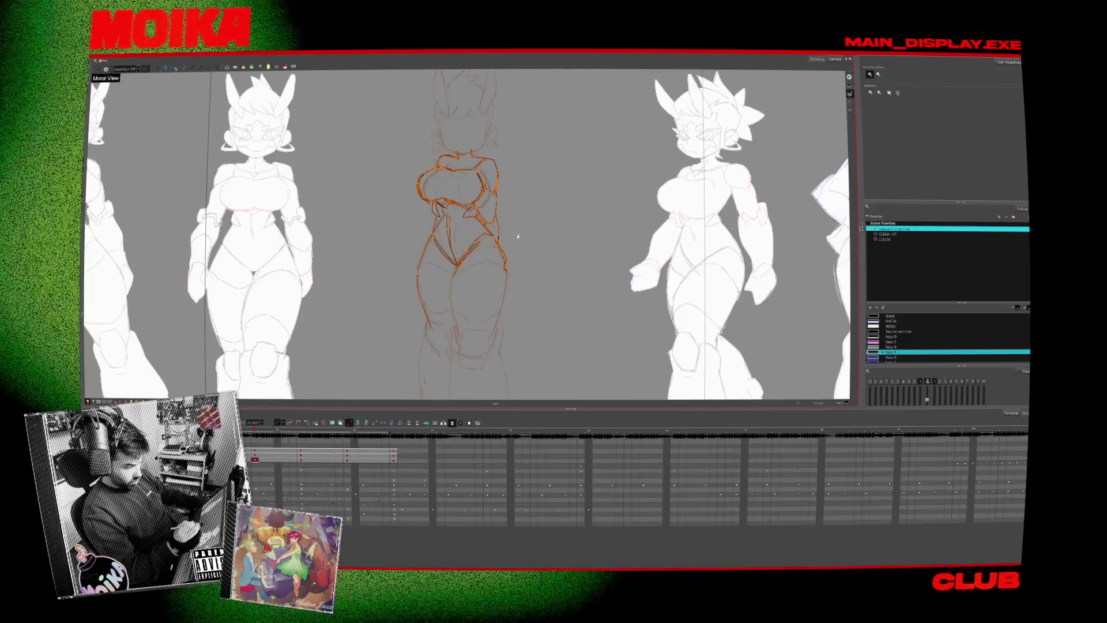
- Switch to a thicker tapered brush preset and flip the canvas view
key(alt+b)
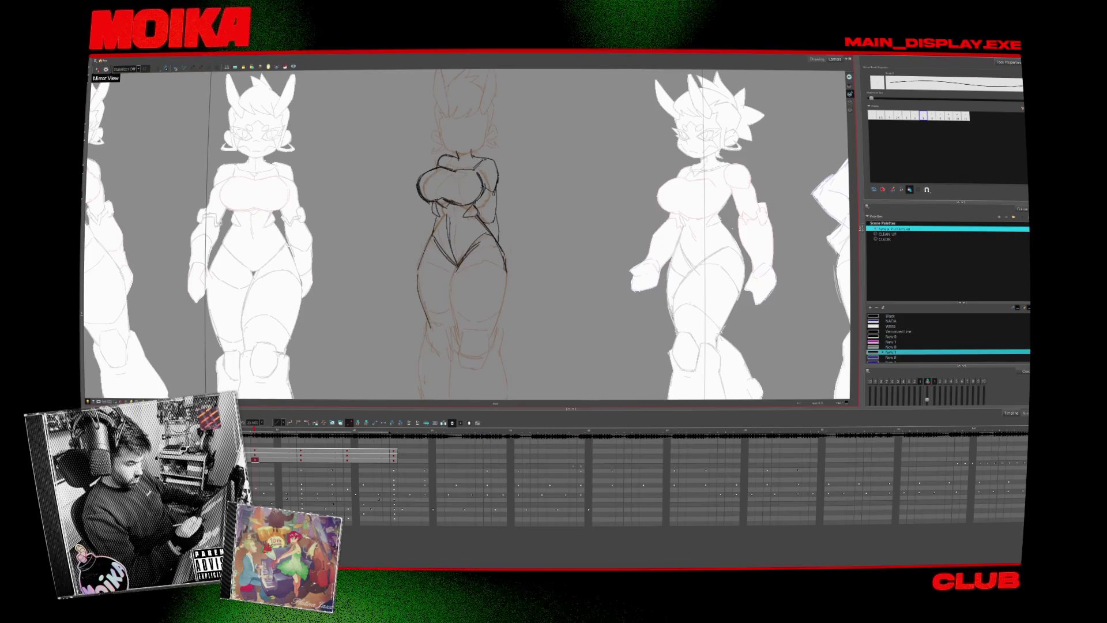
key(alt+b)
click(97, 69)
- Zoom out to the whole figure row, return to the brush and turn off onion skin
key(alt+z)
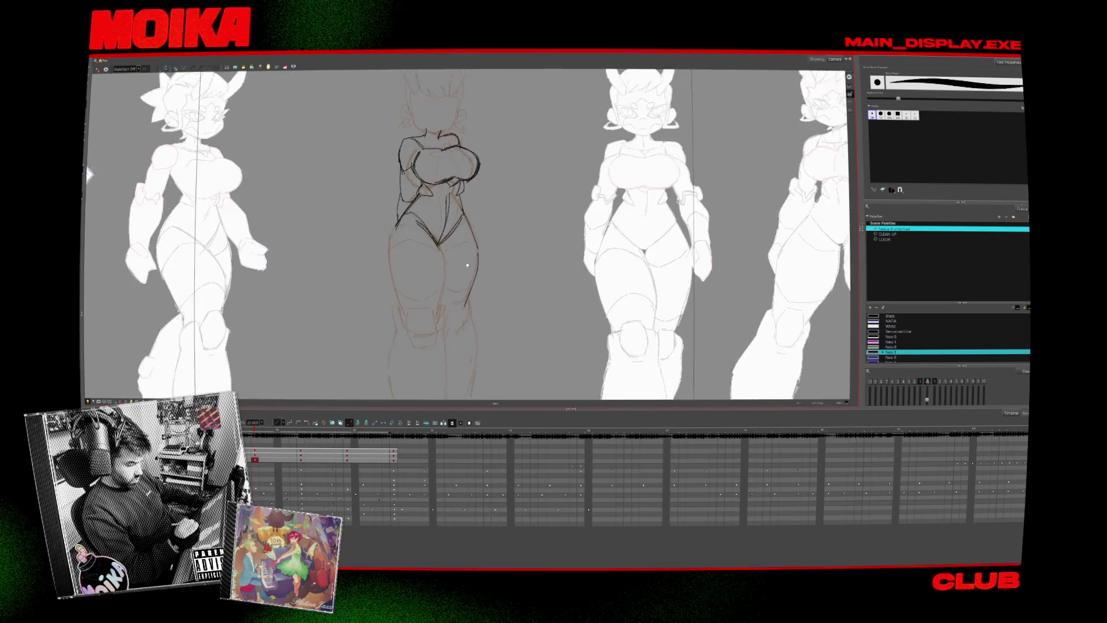
key(2)
key(2)
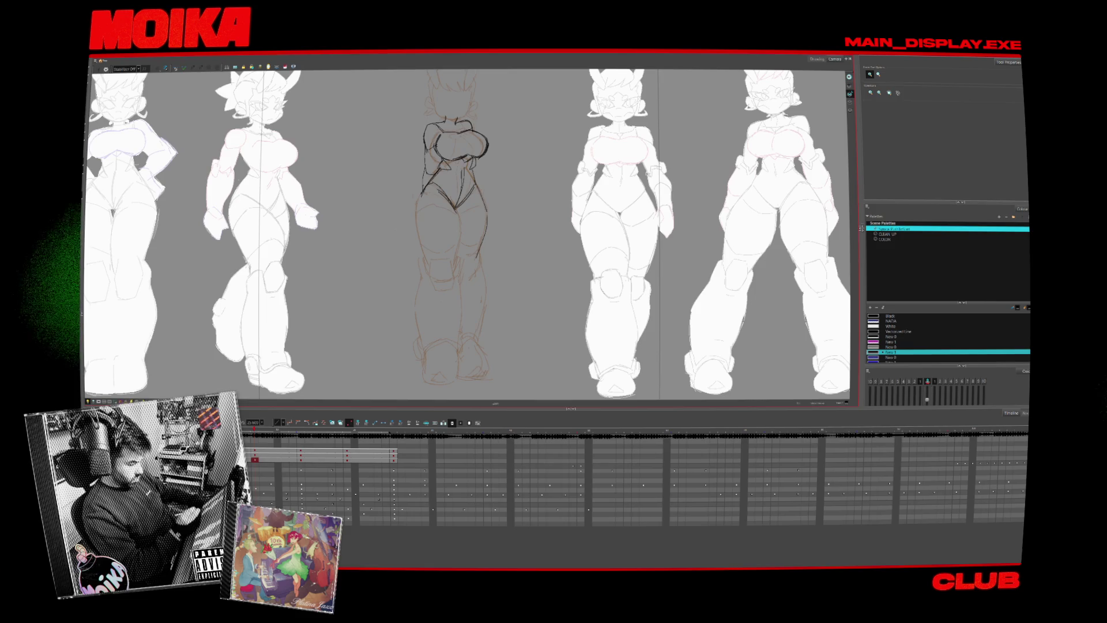
key(alt+b)
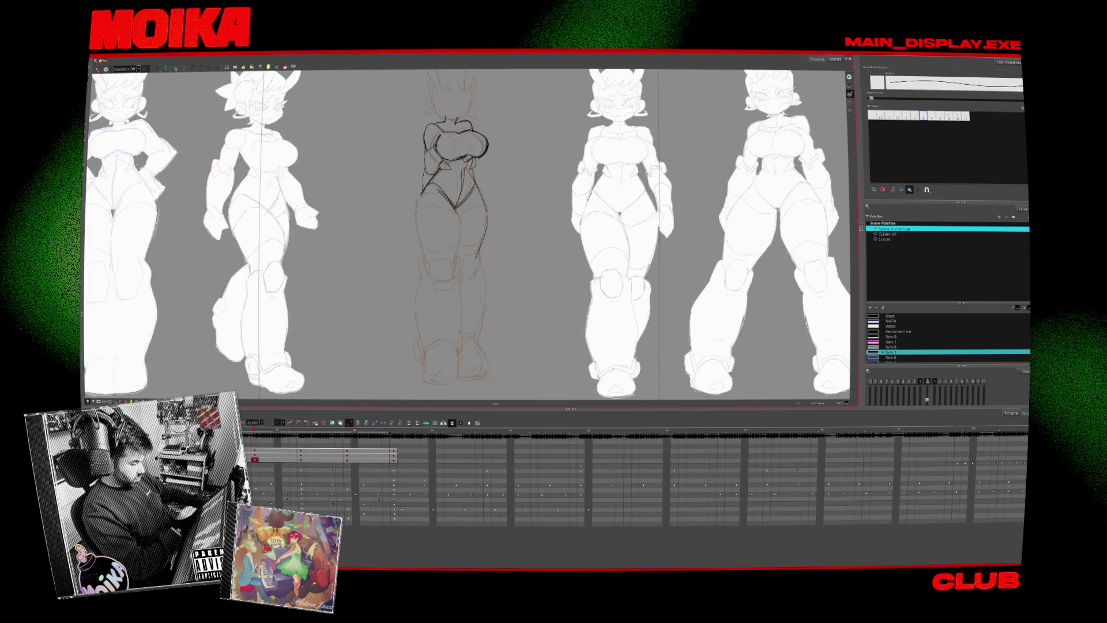
key(alt+o)
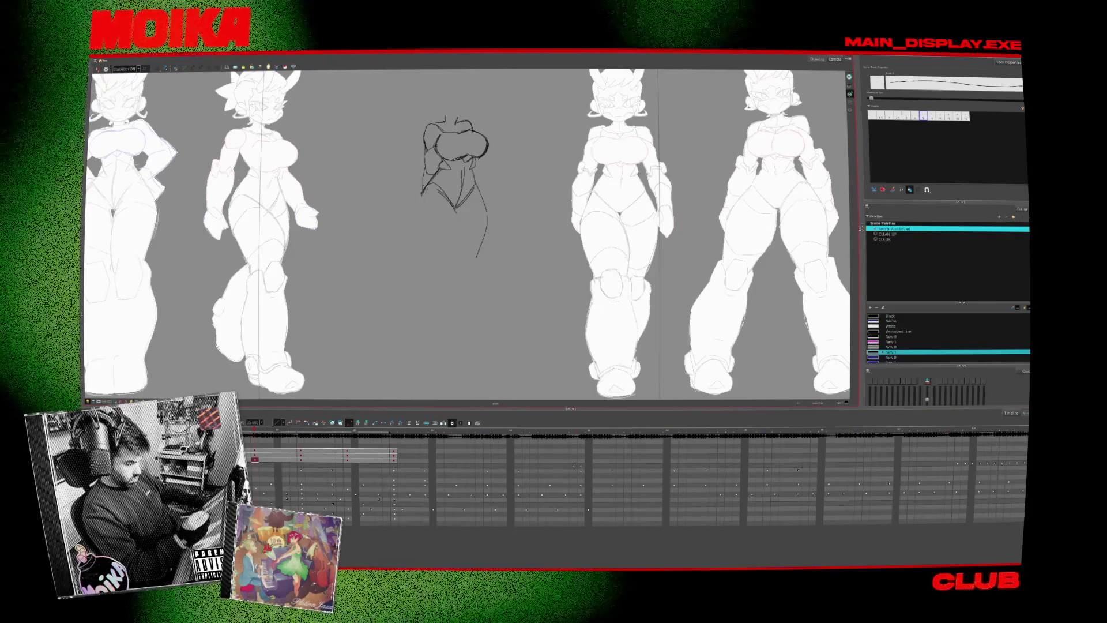
- Draw the left leg outline from the hip and an inner-thigh line below the crotch
drag(421, 196, 427, 262)
click(98, 69)
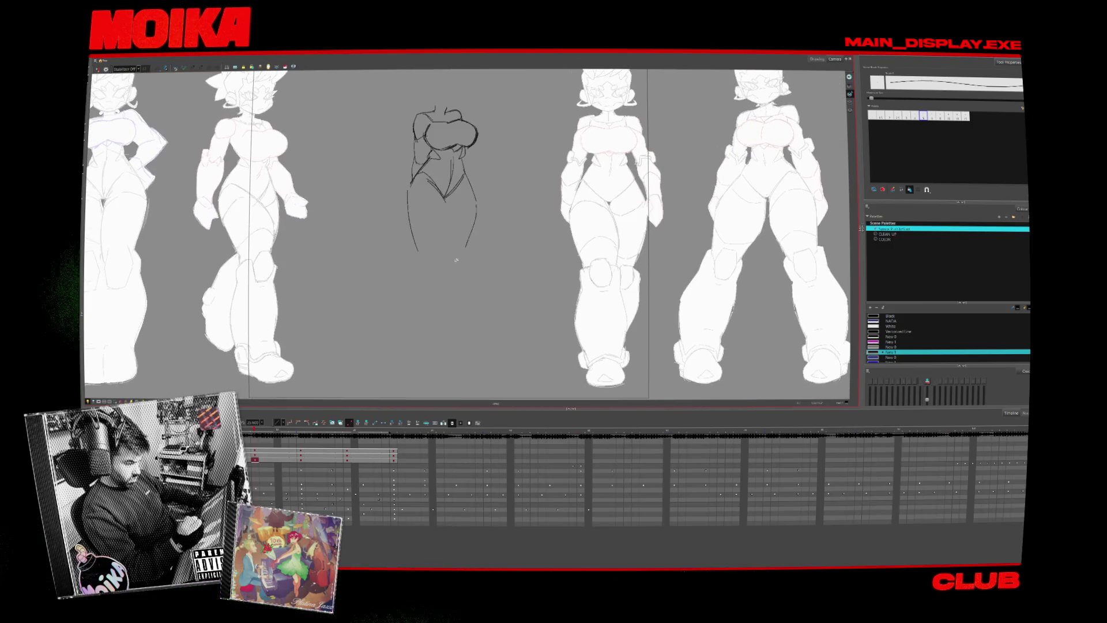
drag(445, 198, 453, 229)
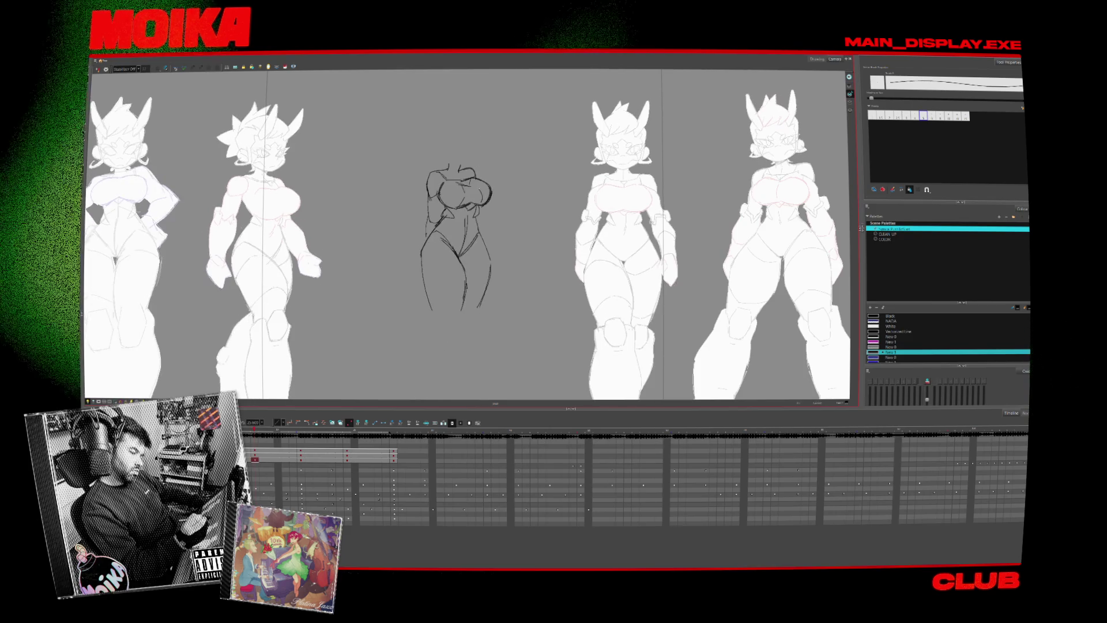
- Sketch a chest curve and a line under the chest, undoing the extra small stroke
drag(473, 178, 490, 203)
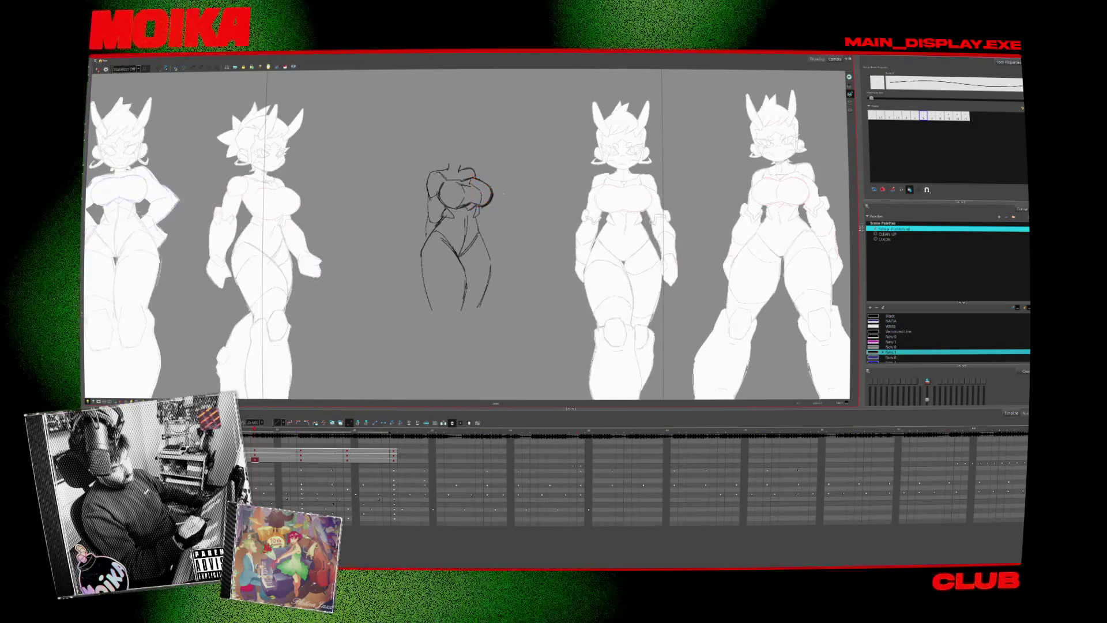
mouse_move(439, 197)
mouse_down()
mouse_move(455, 209)
mouse_move(472, 199)
mouse_up()
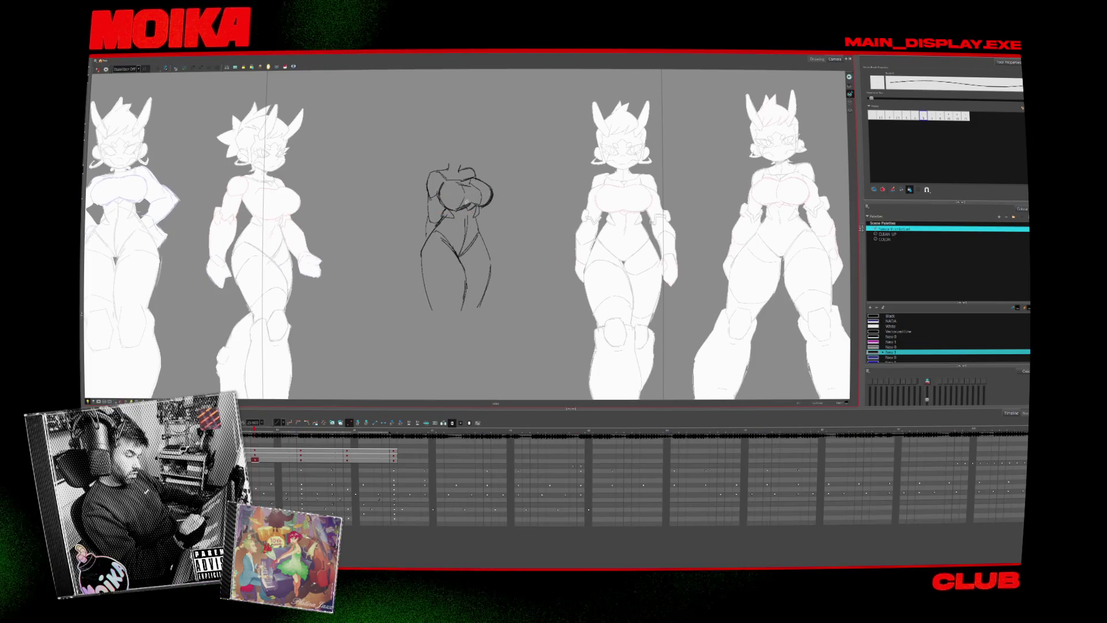
key(alt+b)
scroll(466, 206, up, 3)
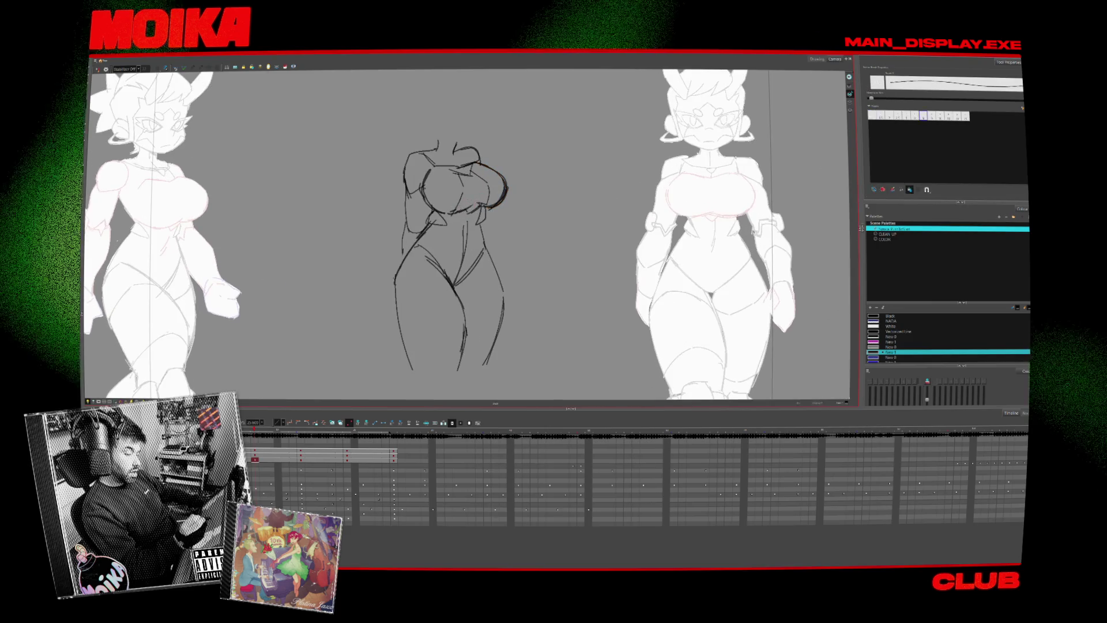
key(alt+z)
scroll(484, 208, down, 2)
scroll(484, 208, up, 2)
drag(485, 207, 483, 226)
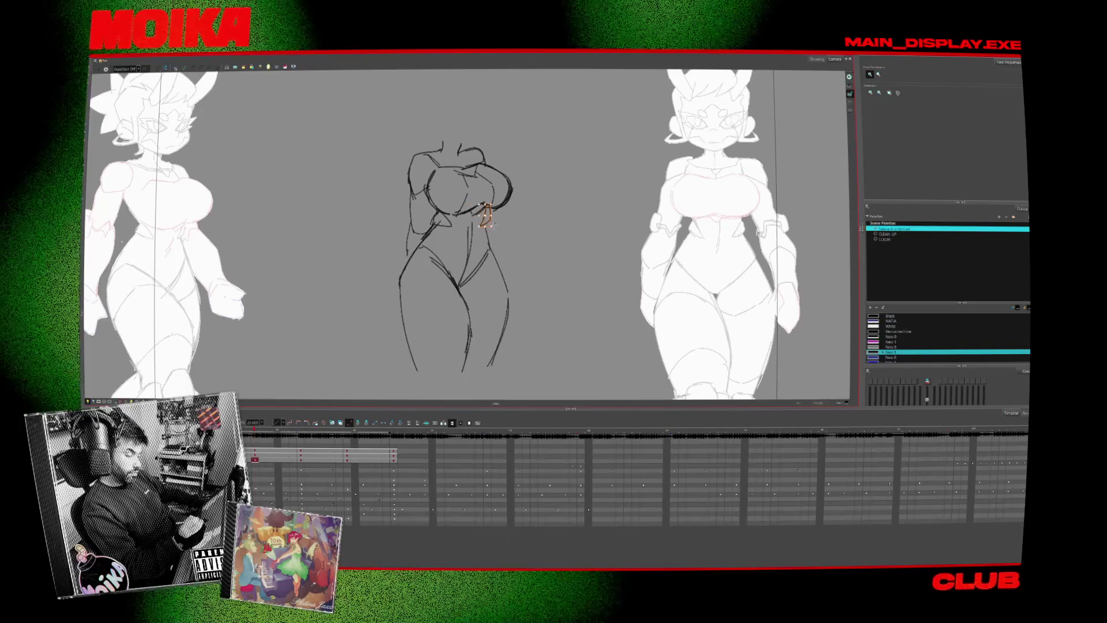
key(ctrl+z)
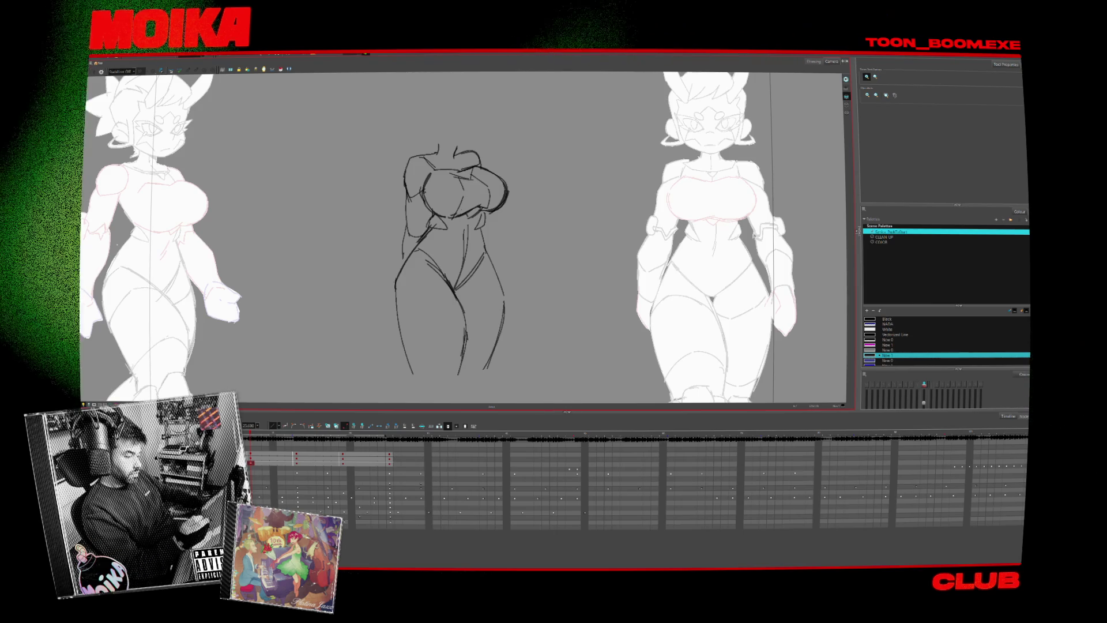
- Extend both legs downward with strokes below the left and right legs
scroll(519, 271, down, 3)
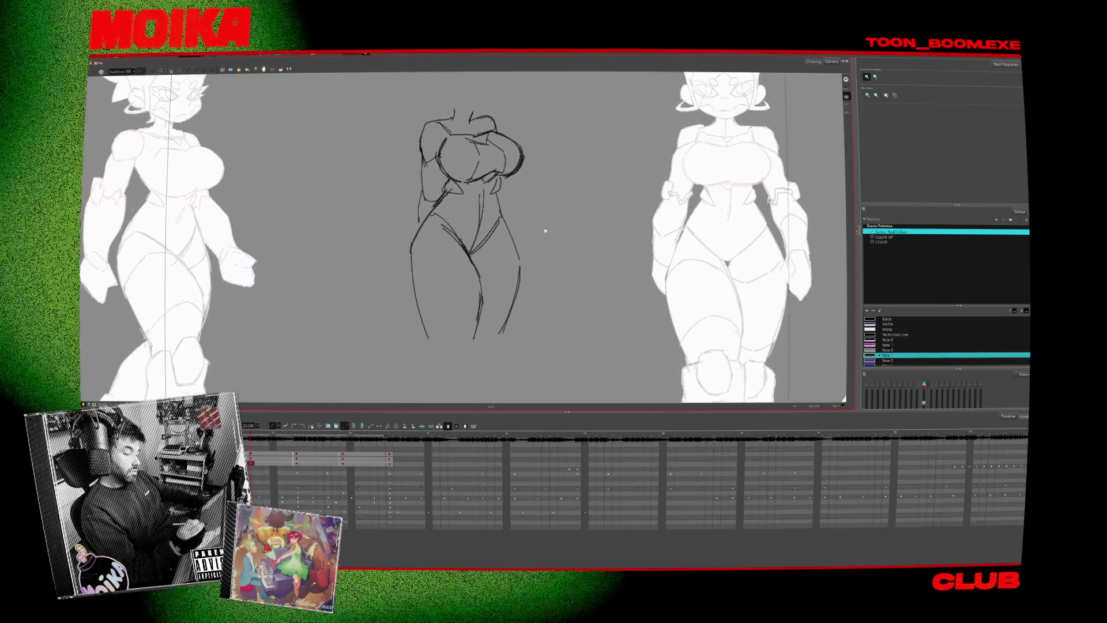
scroll(535, 241, up, 10)
scroll(503, 257, down, 10)
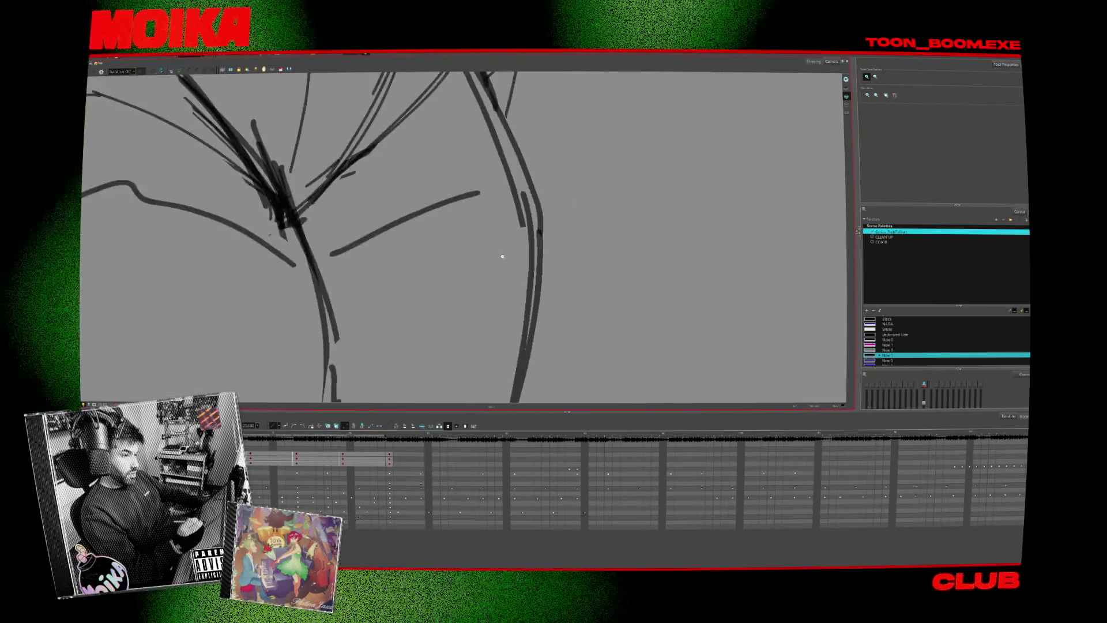
scroll(502, 257, up, 3)
key(alt+b)
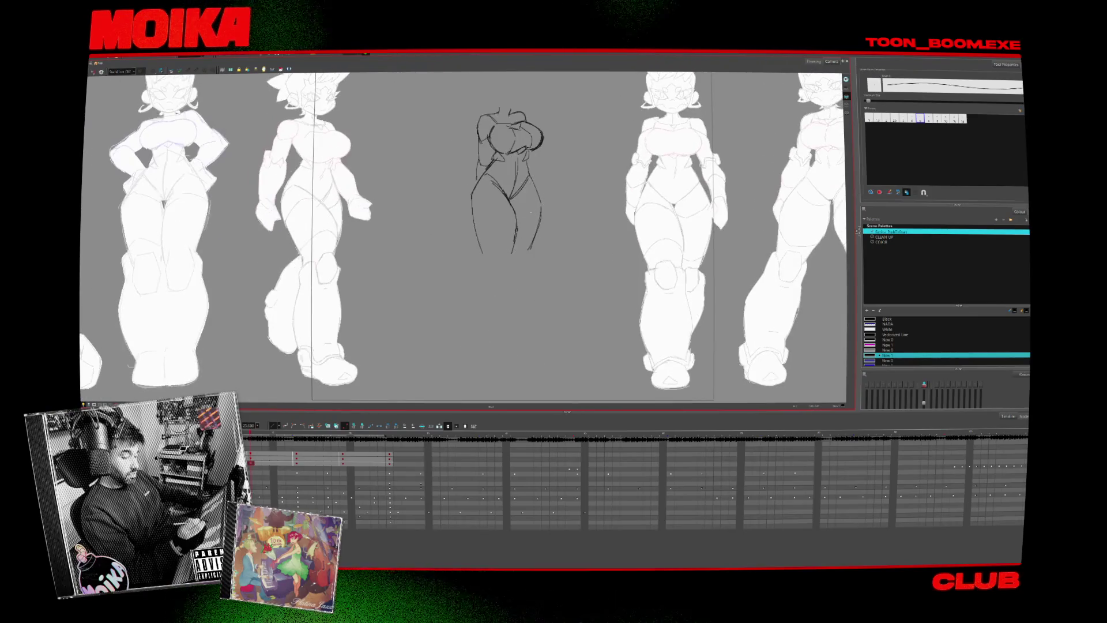
mouse_move(491, 249)
mouse_down()
mouse_move(486, 265)
mouse_move(509, 247)
mouse_move(505, 277)
mouse_up()
drag(537, 234, 528, 249)
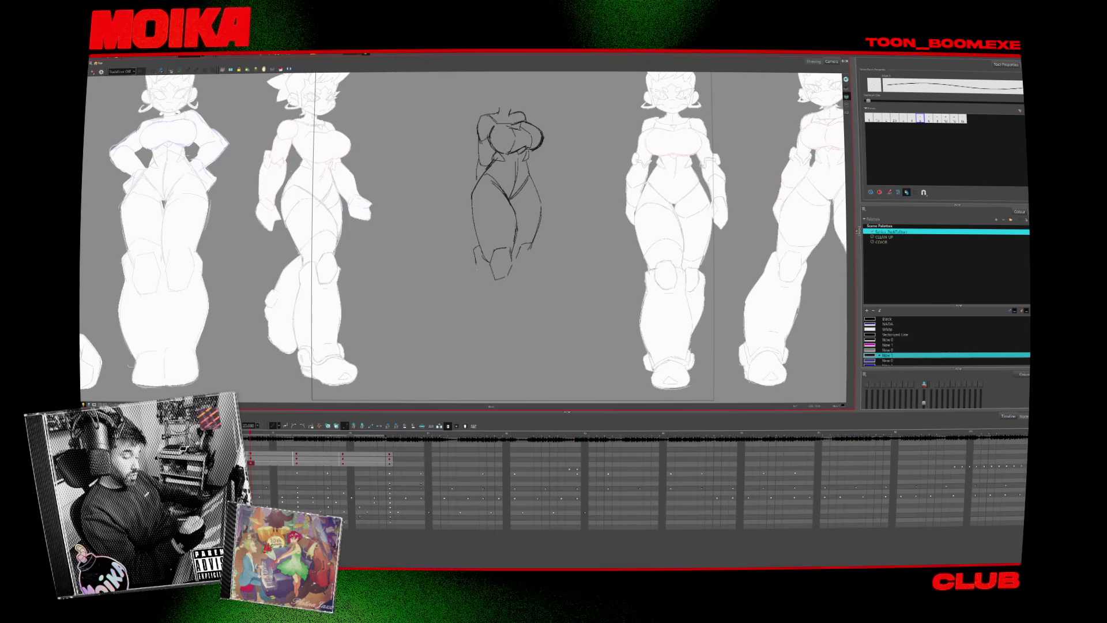
drag(458, 305, 464, 323)
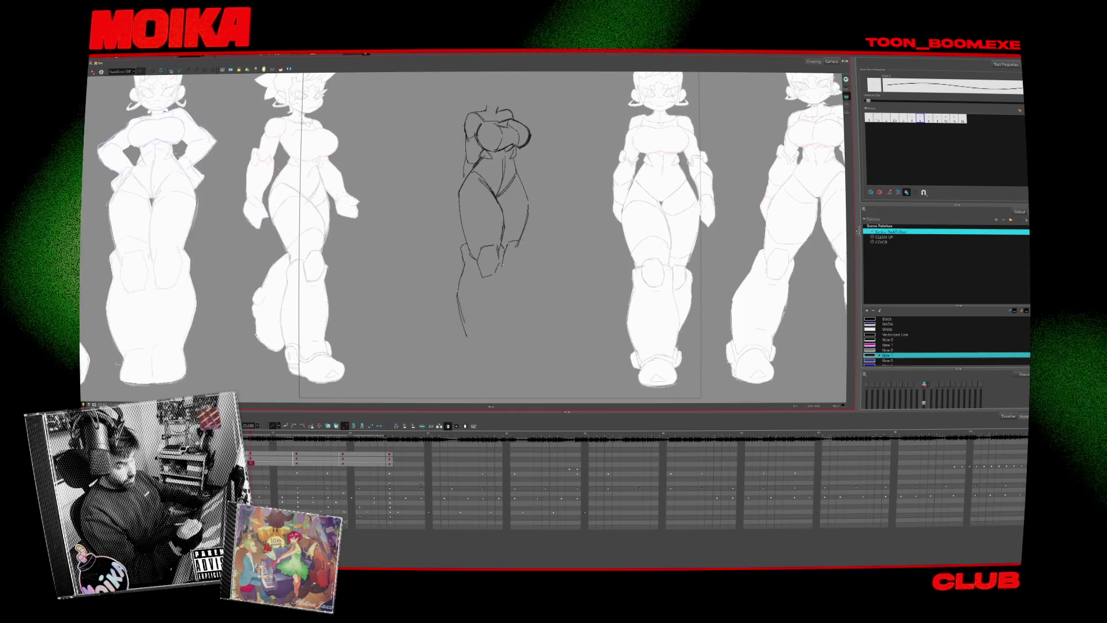
drag(504, 268, 500, 330)
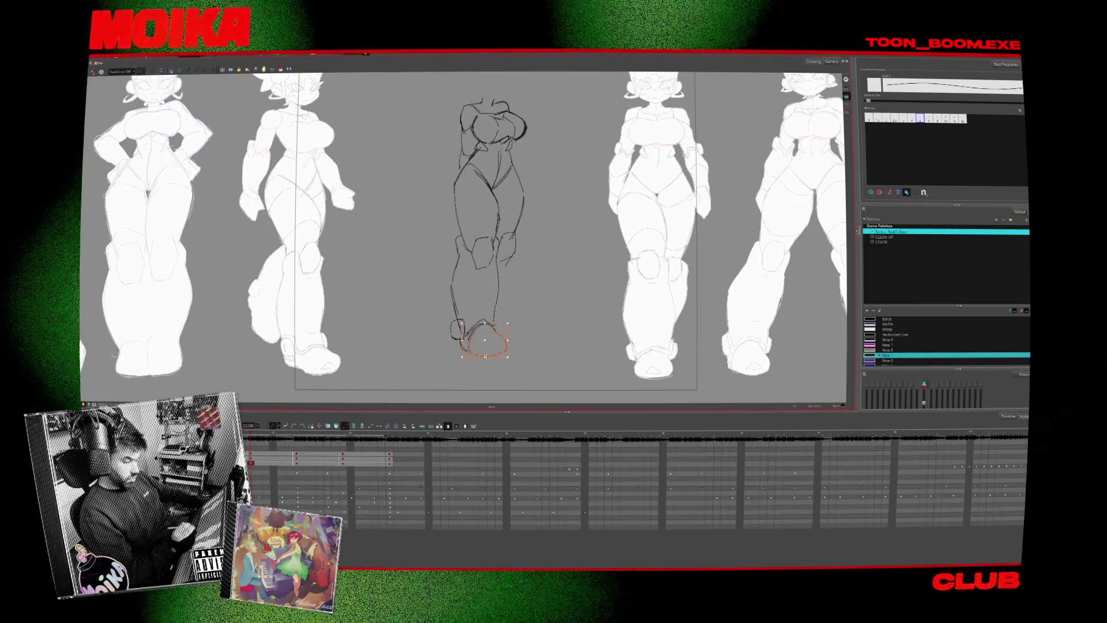
- Check the sketch mirrored, then select and delete the stray right-thigh strokes
key(4)
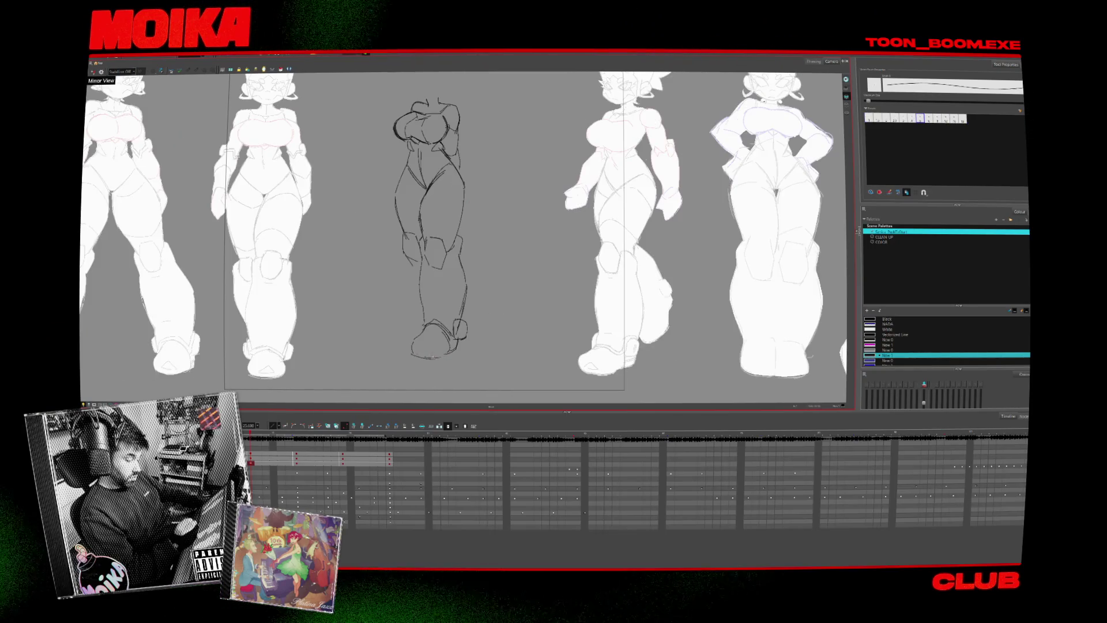
key(4)
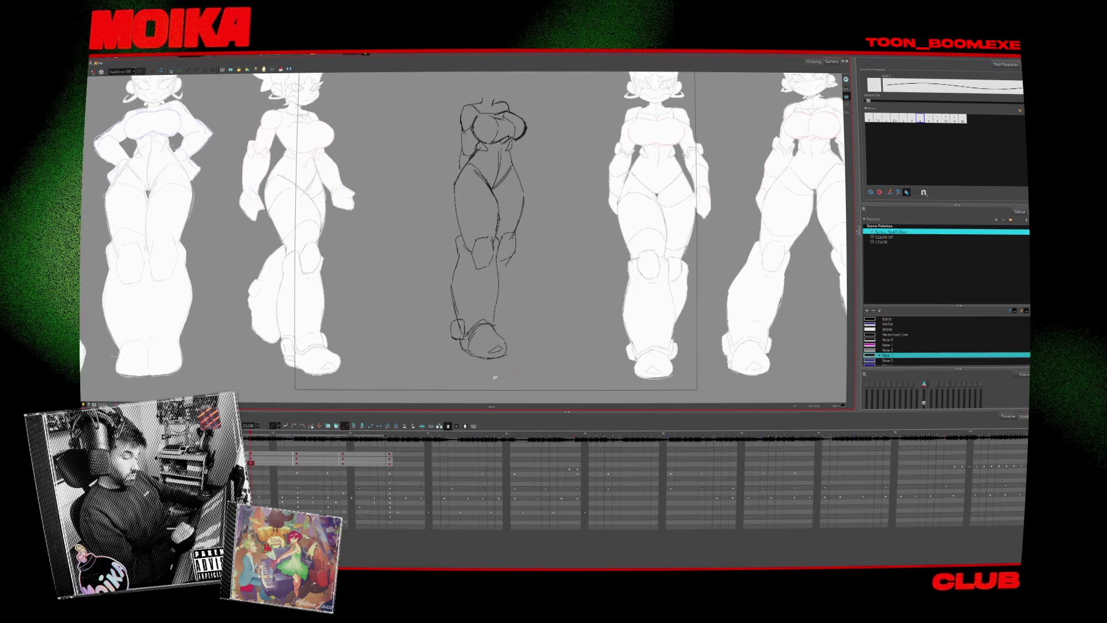
drag(444, 251, 495, 358)
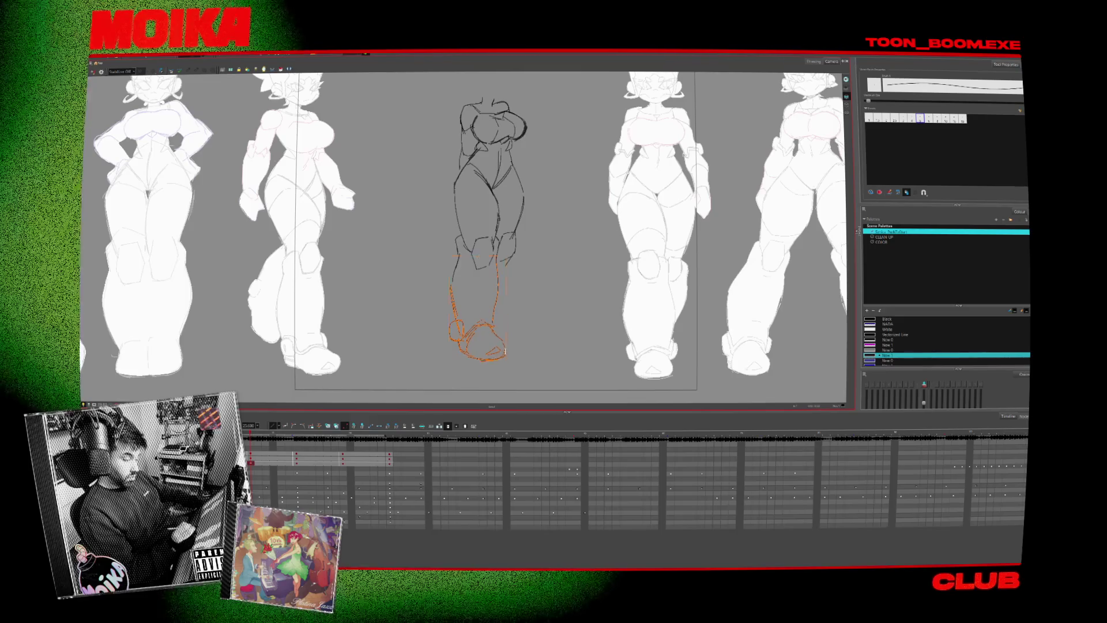
key(Return)
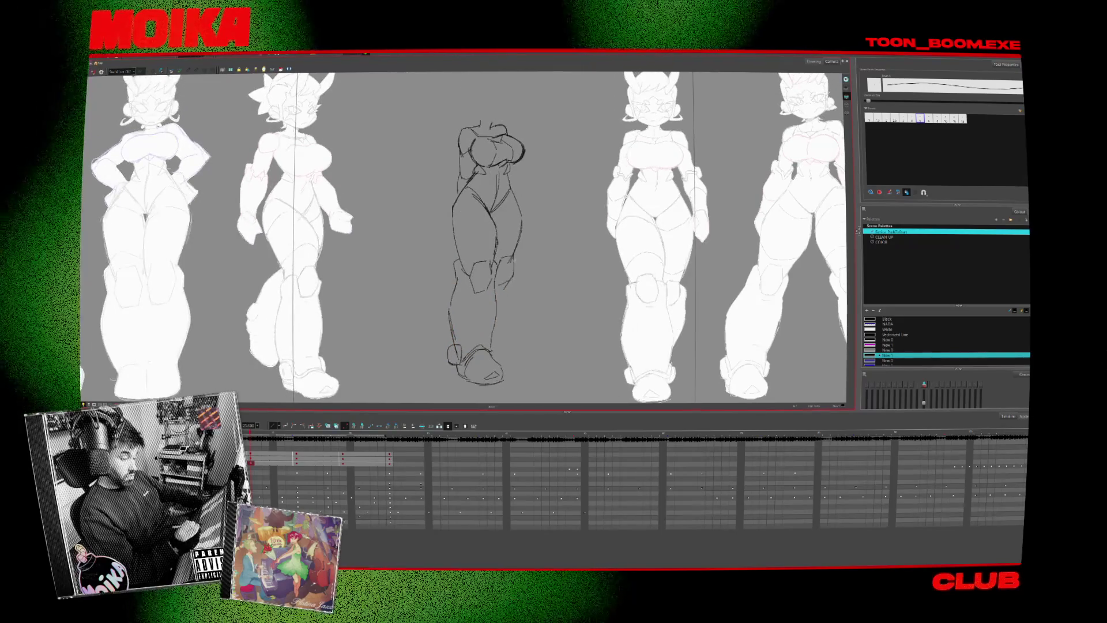
click(511, 290)
key(Delete)
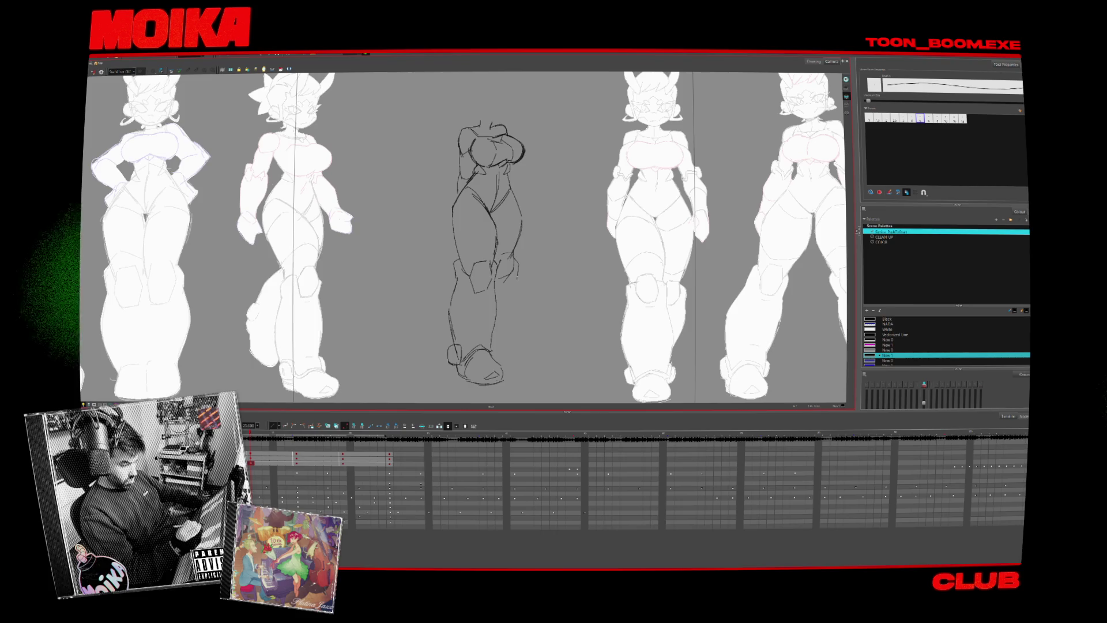
- Add a pencil stroke to the right boot, checking the pose mirrored before and after
click(93, 72)
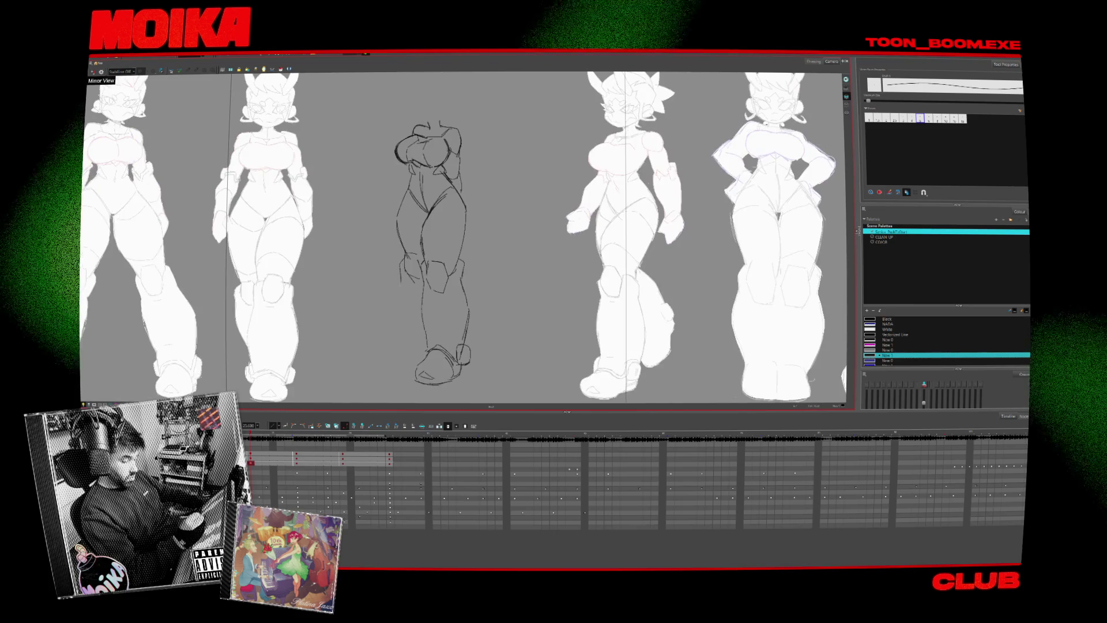
click(92, 72)
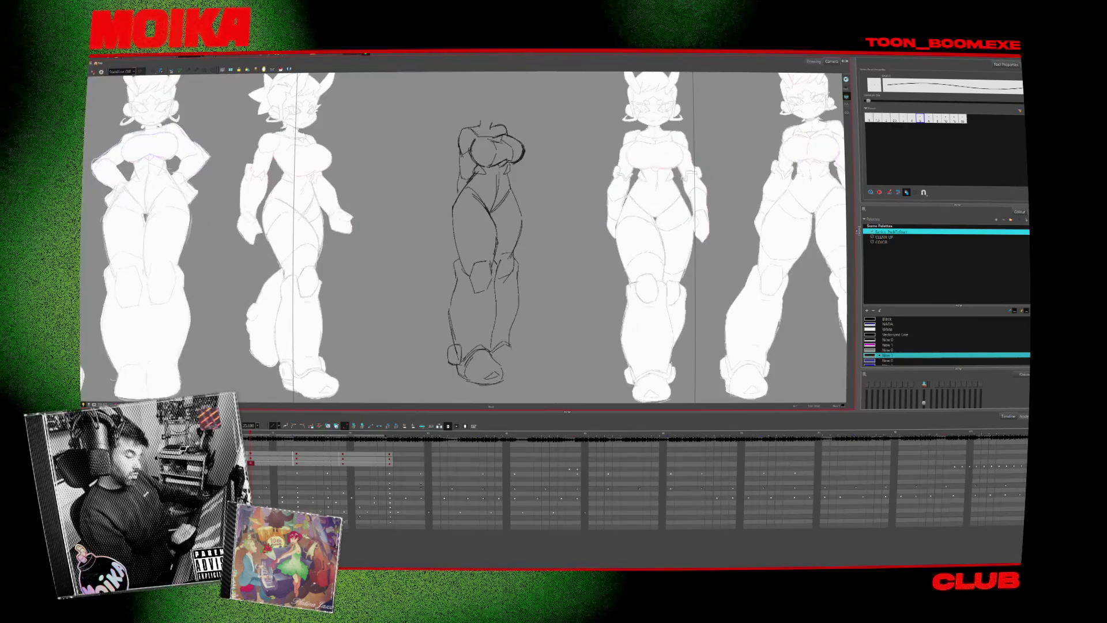
drag(513, 348, 522, 375)
click(93, 72)
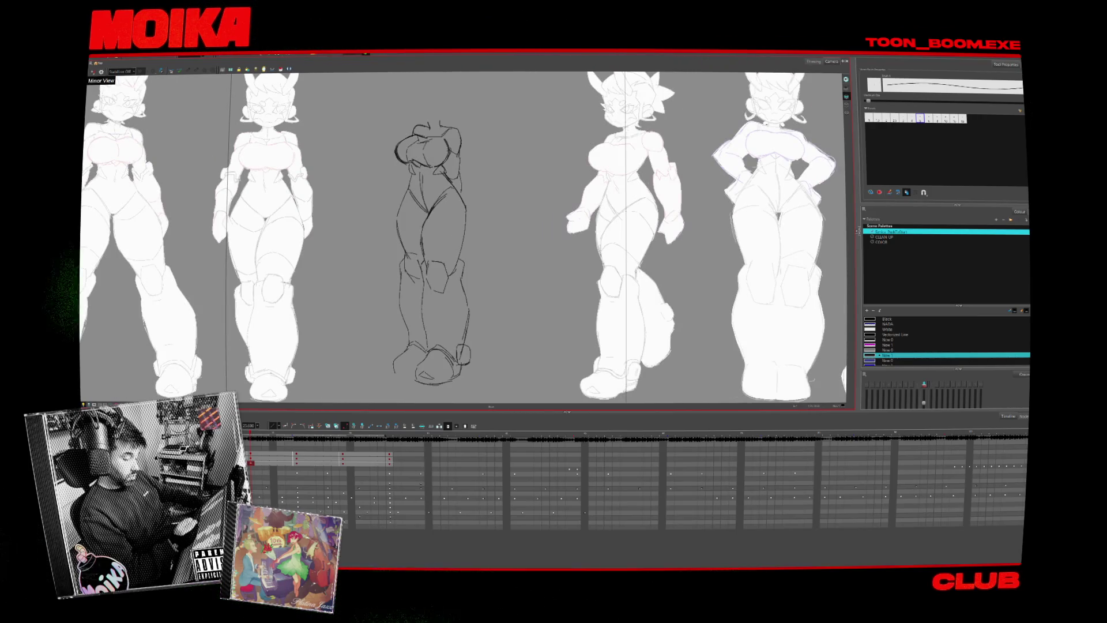
click(93, 72)
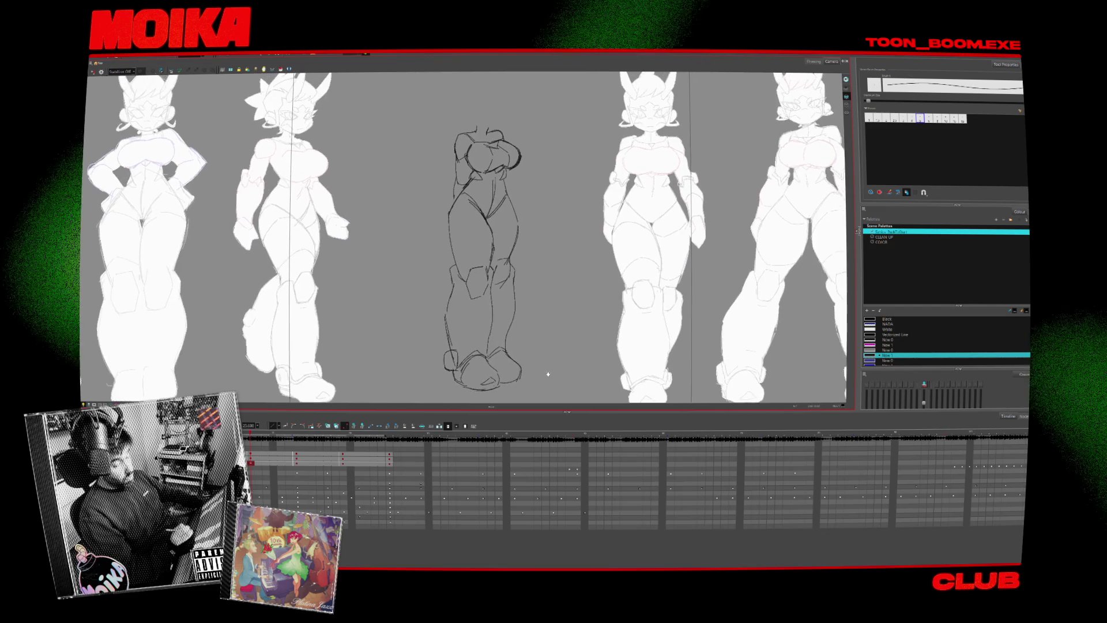
- Reframe the view around the feet and delete a stray hip stroke from the centre sketch
mouse_move(444, 343)
mouse_down()
mouse_move(441, 314)
mouse_move(478, 301)
mouse_move(516, 323)
mouse_up()
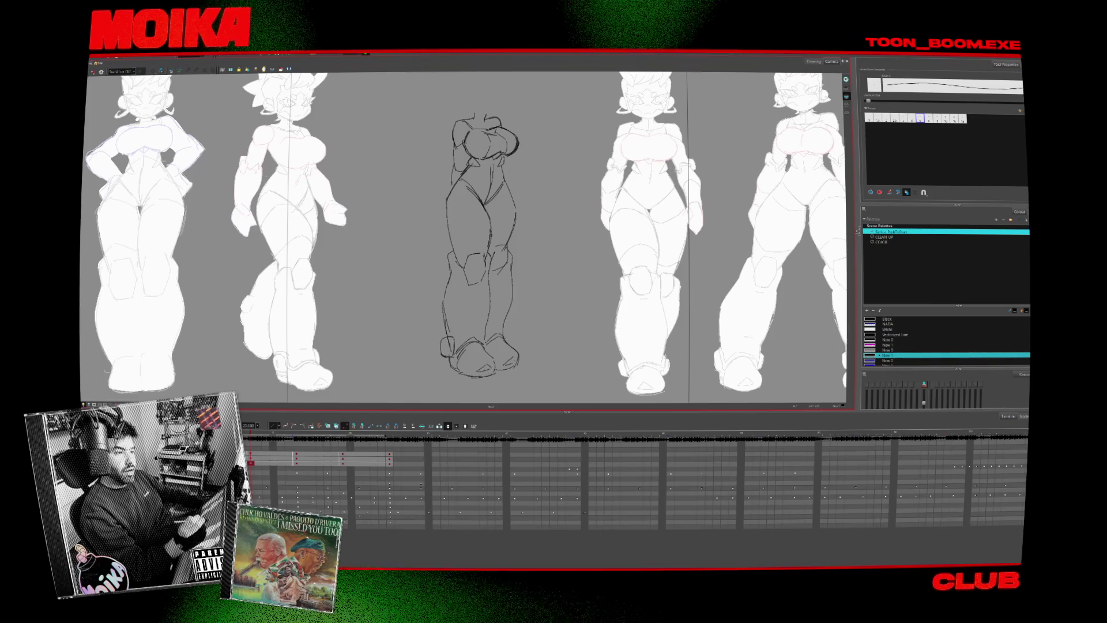
drag(526, 266, 543, 260)
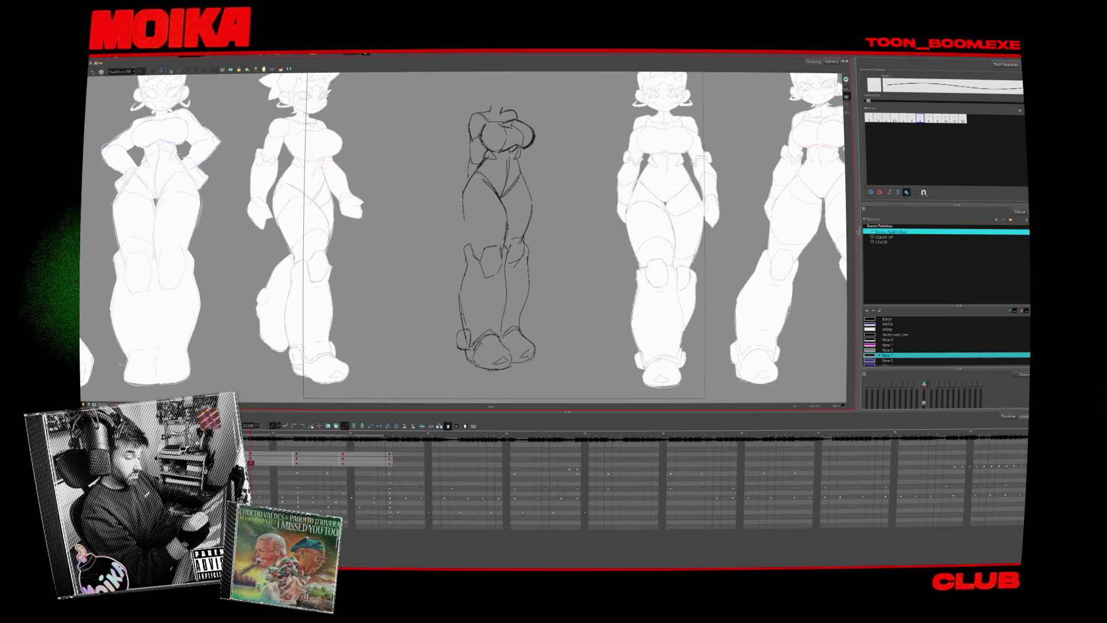
drag(507, 242, 517, 261)
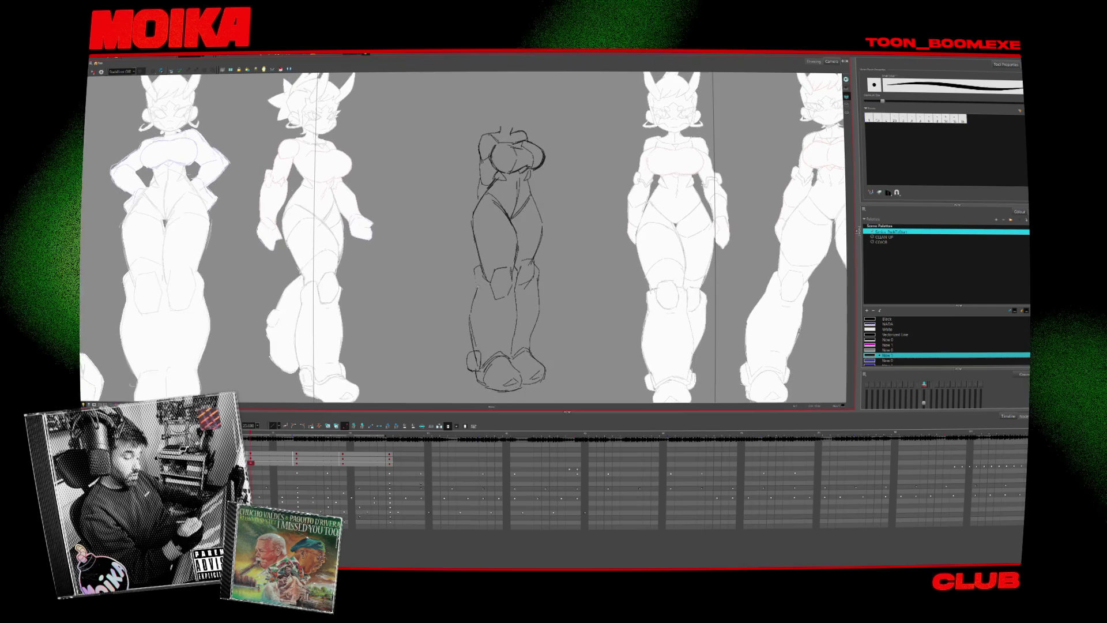
key(alt+e)
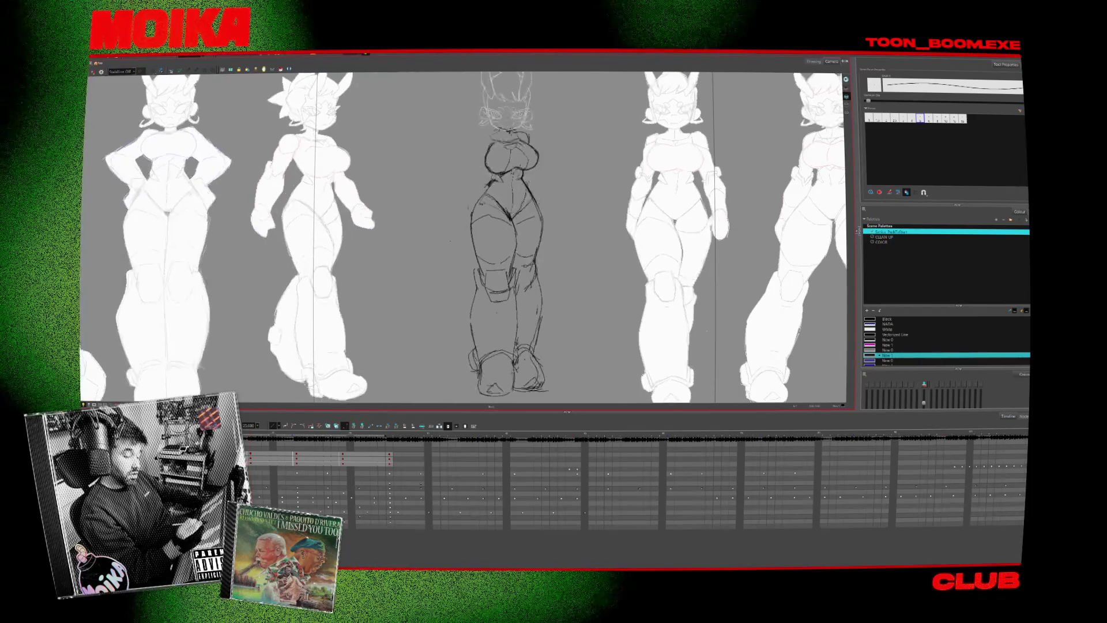
click(494, 219)
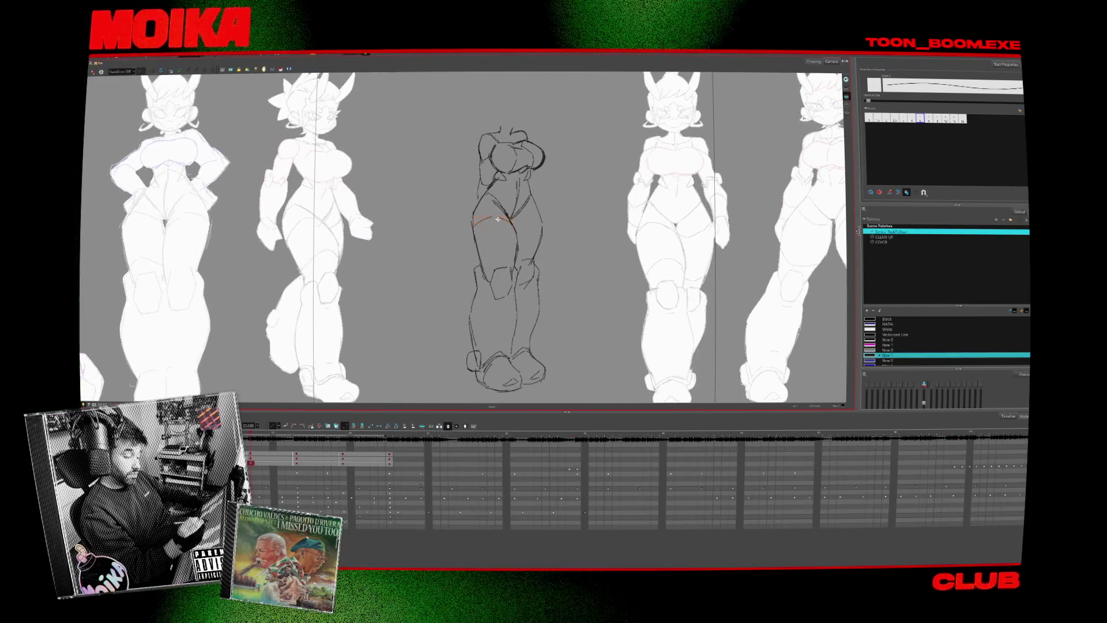
key(Delete)
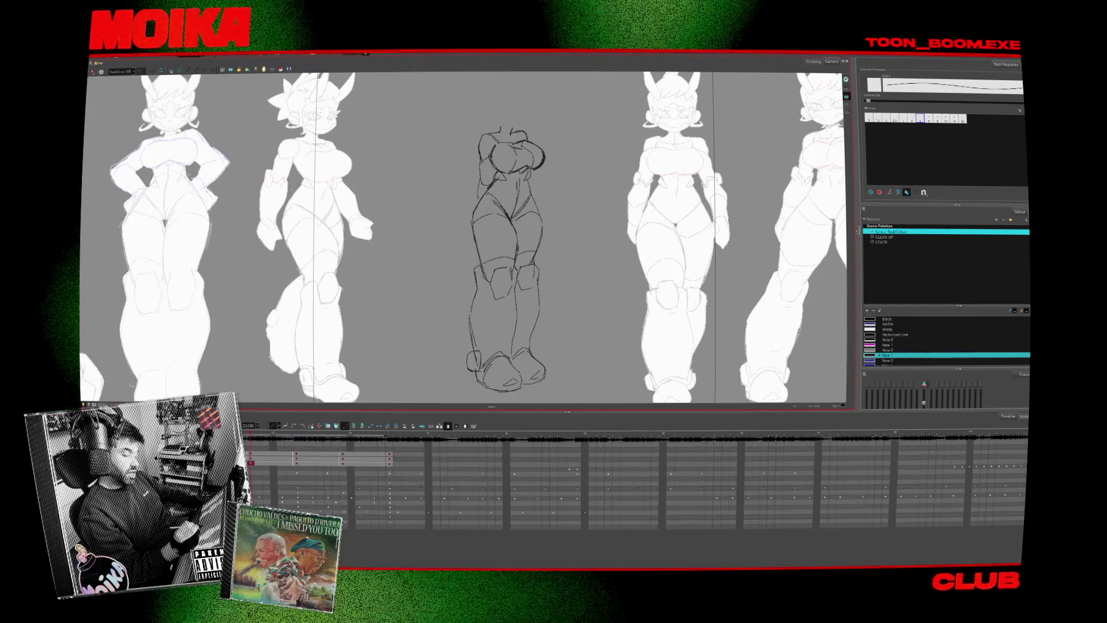
- Reset the view to the camera frame and check the pose in mirrored view
key(alt+b)
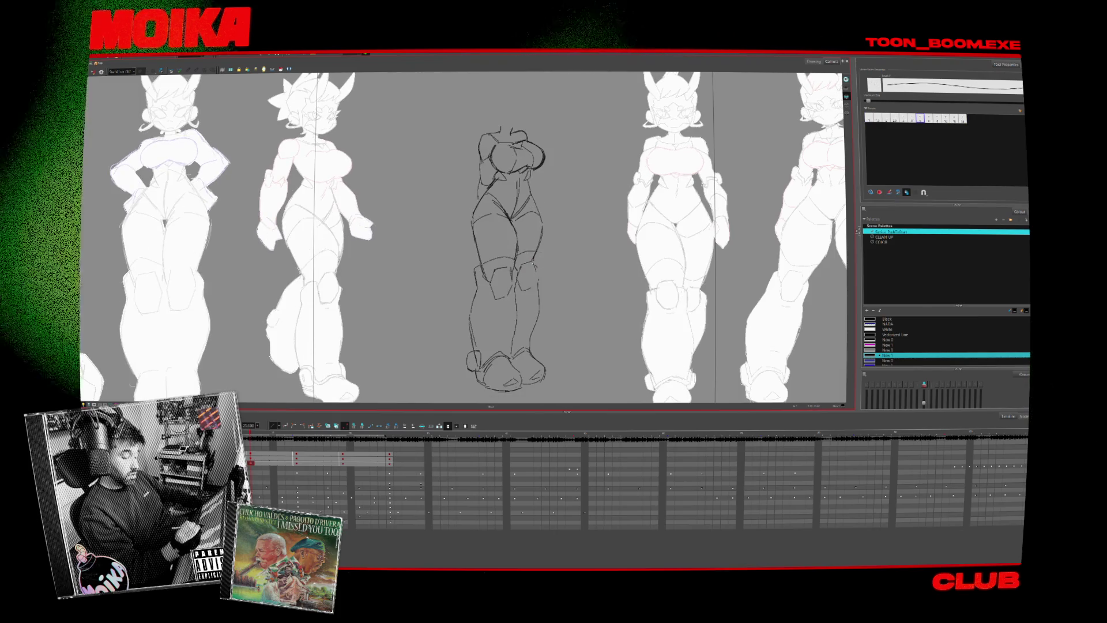
key(4)
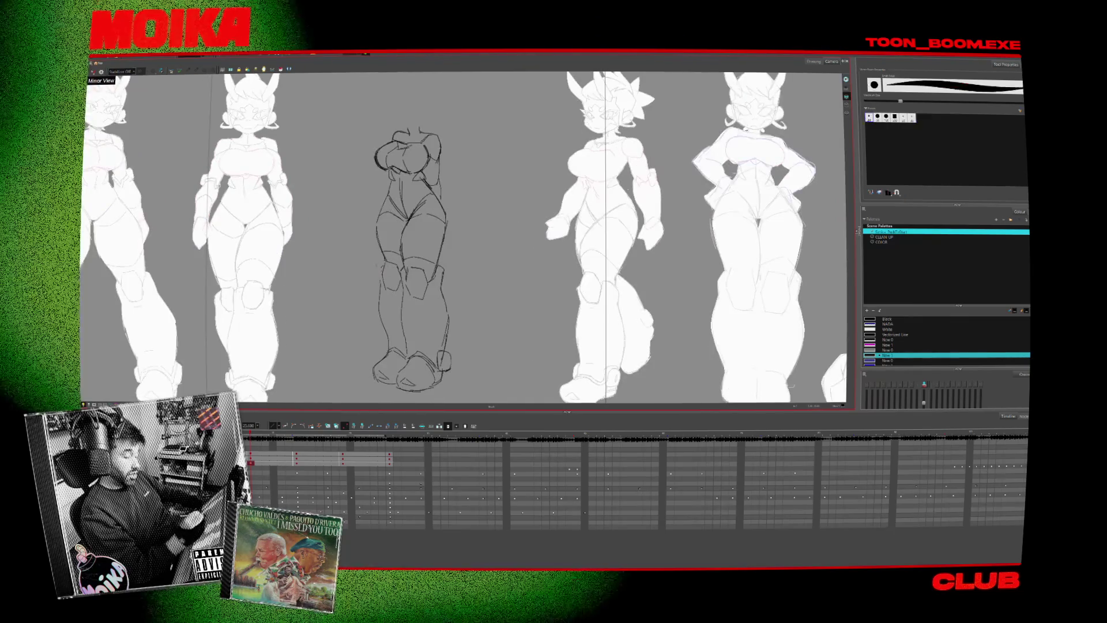
key(4)
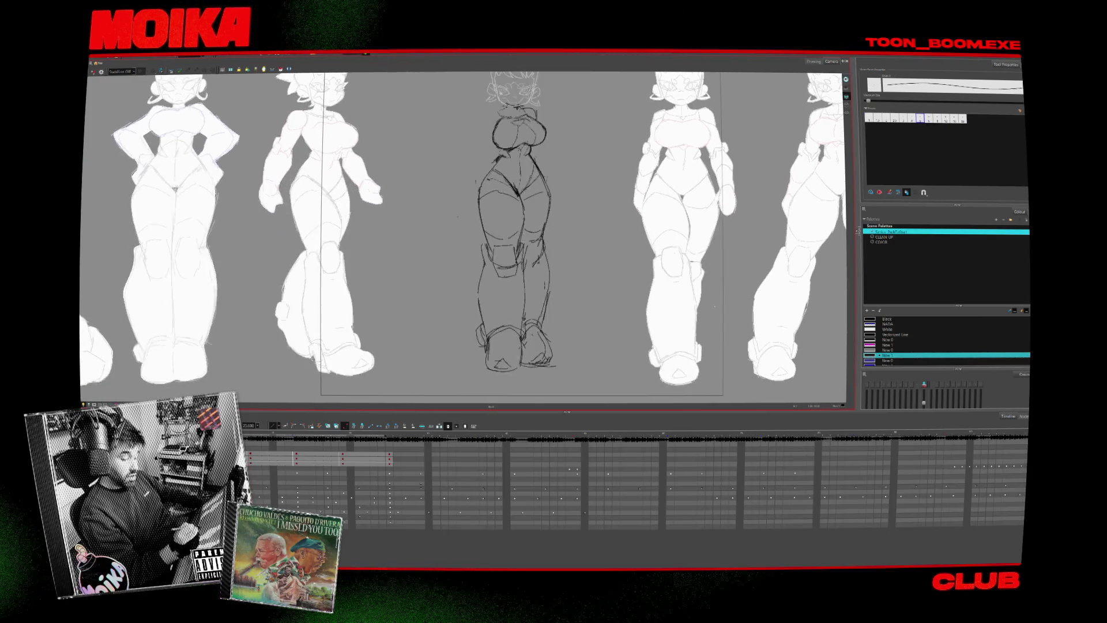
key(alt+b)
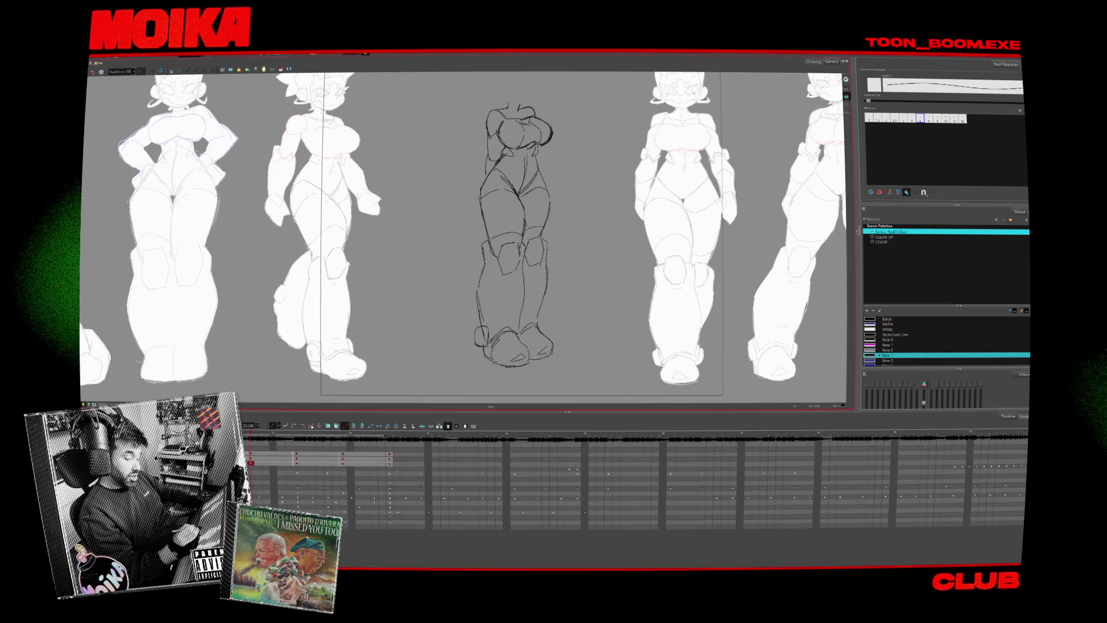
key(4)
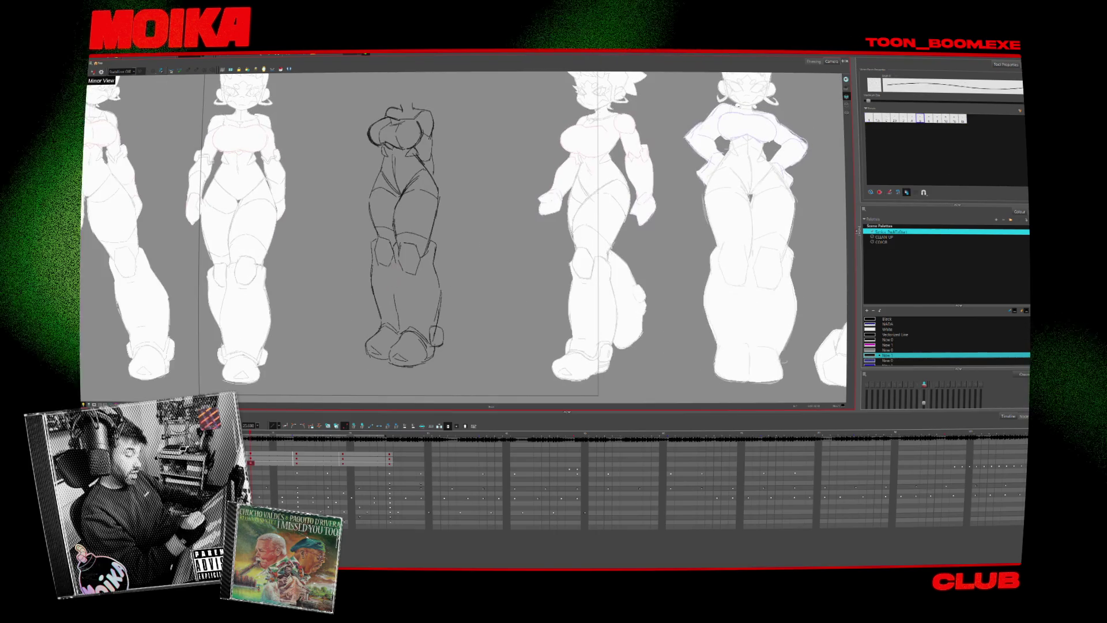
key(4)
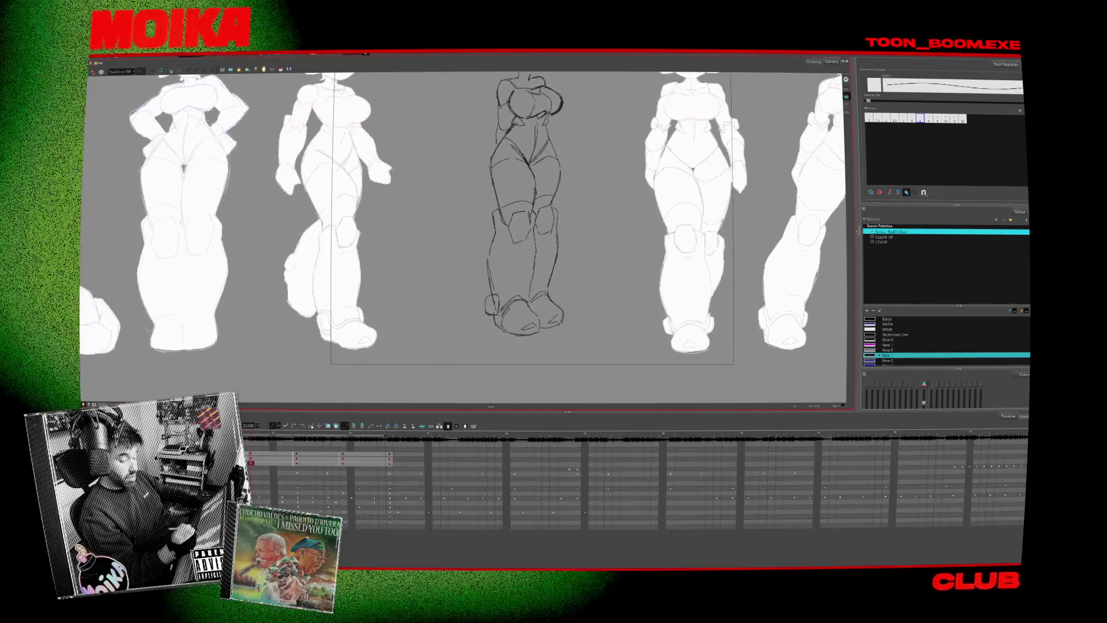
- Select the foot strokes, then with the pencil sketch a curve beside the left foot circle
click(517, 323)
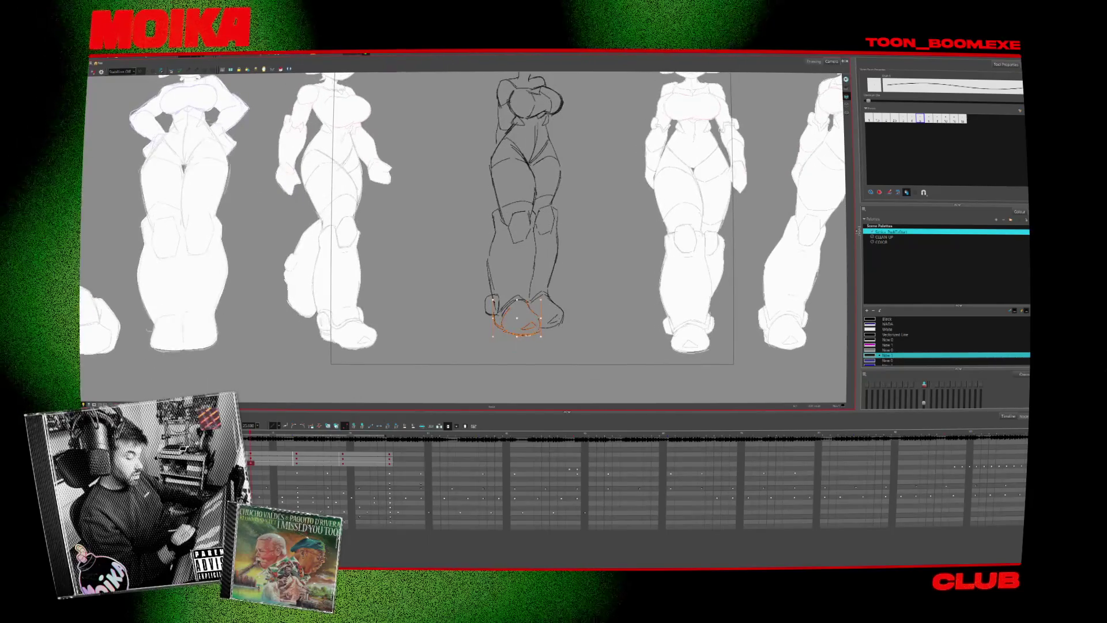
click(560, 295)
click(559, 295)
key(4)
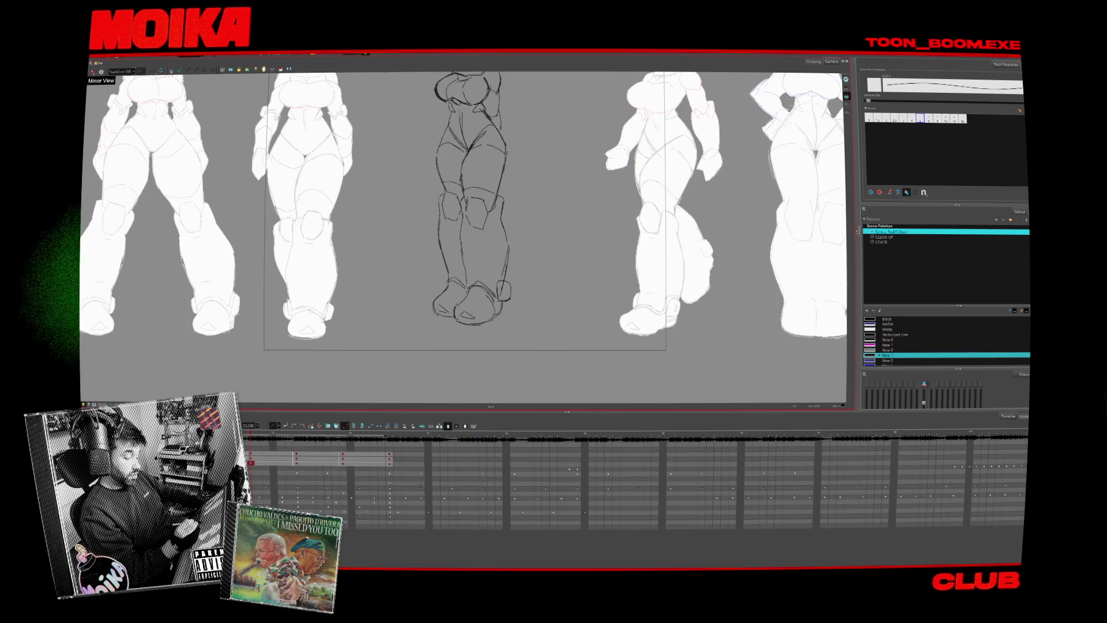
key(4)
key(alt+b)
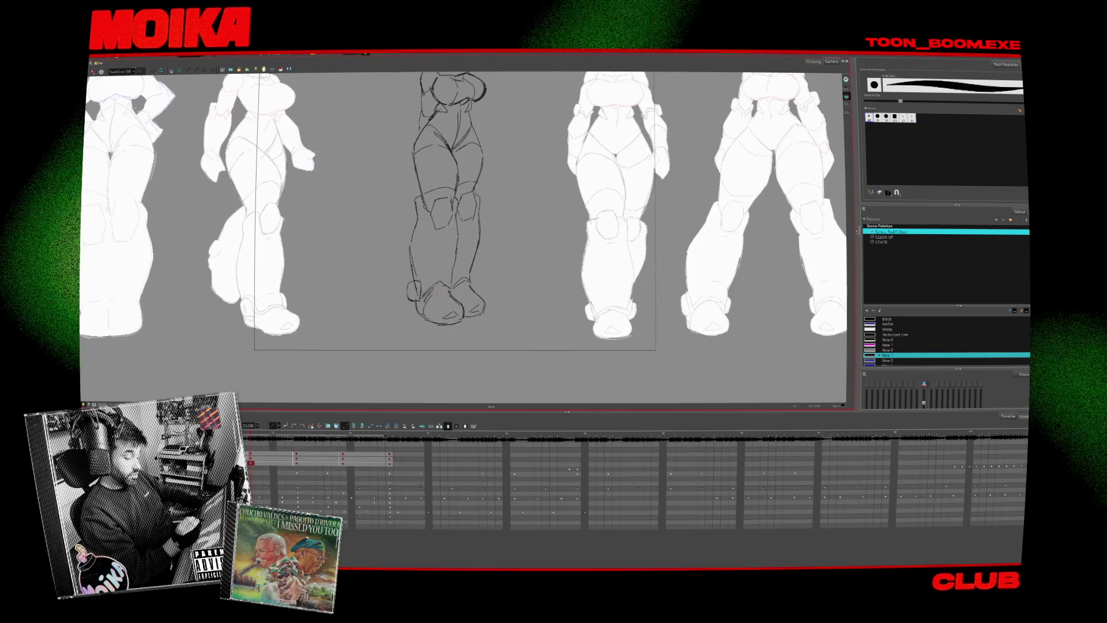
key(alt+slash)
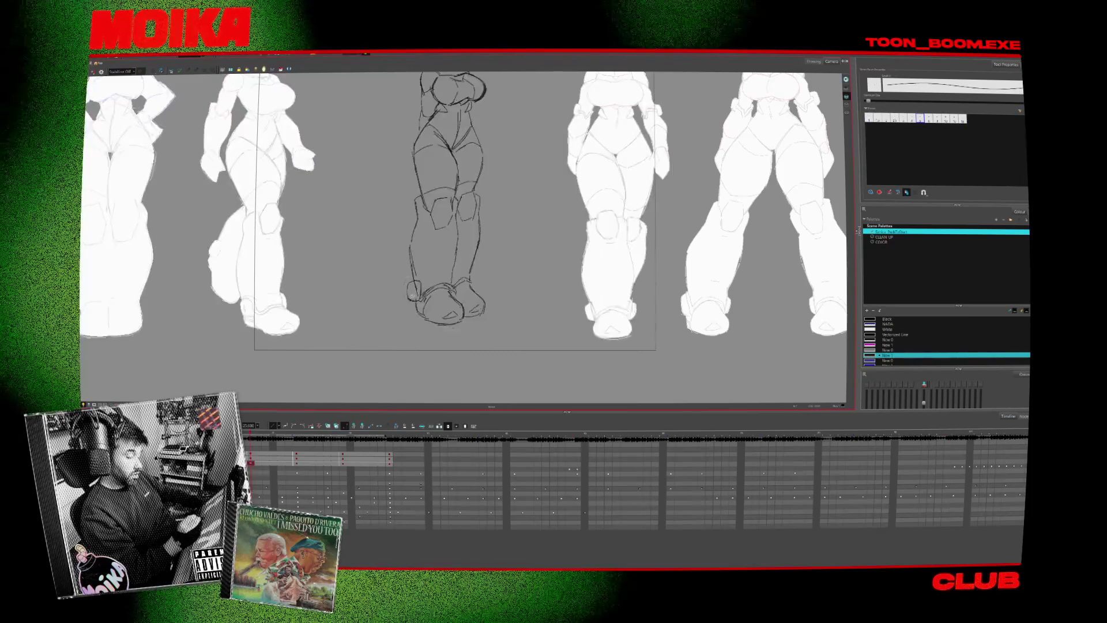
click(412, 290)
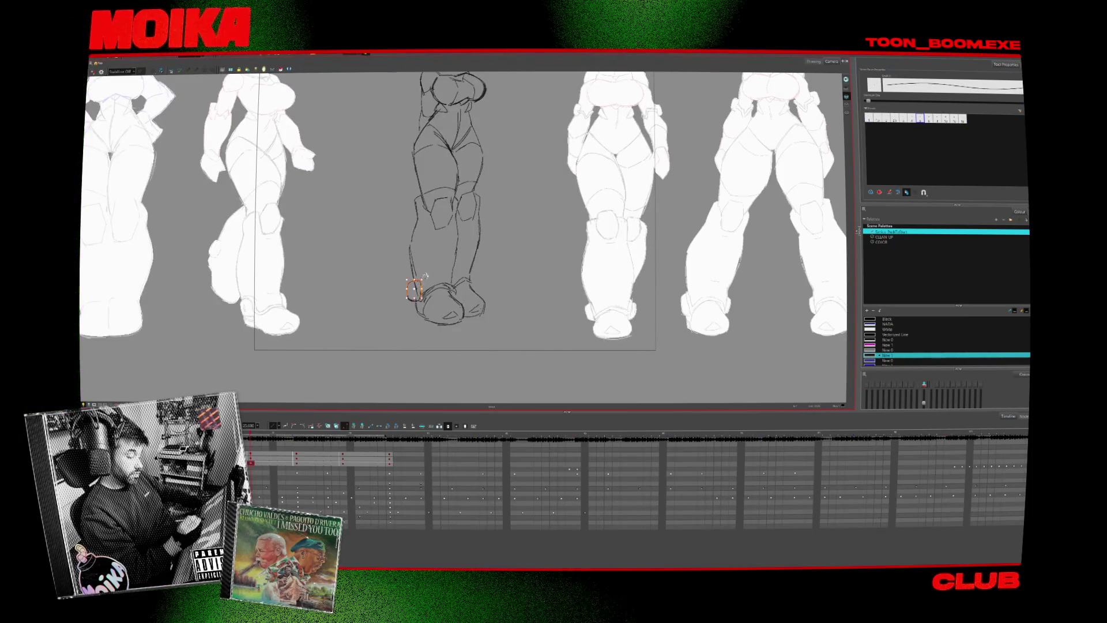
drag(398, 268, 407, 305)
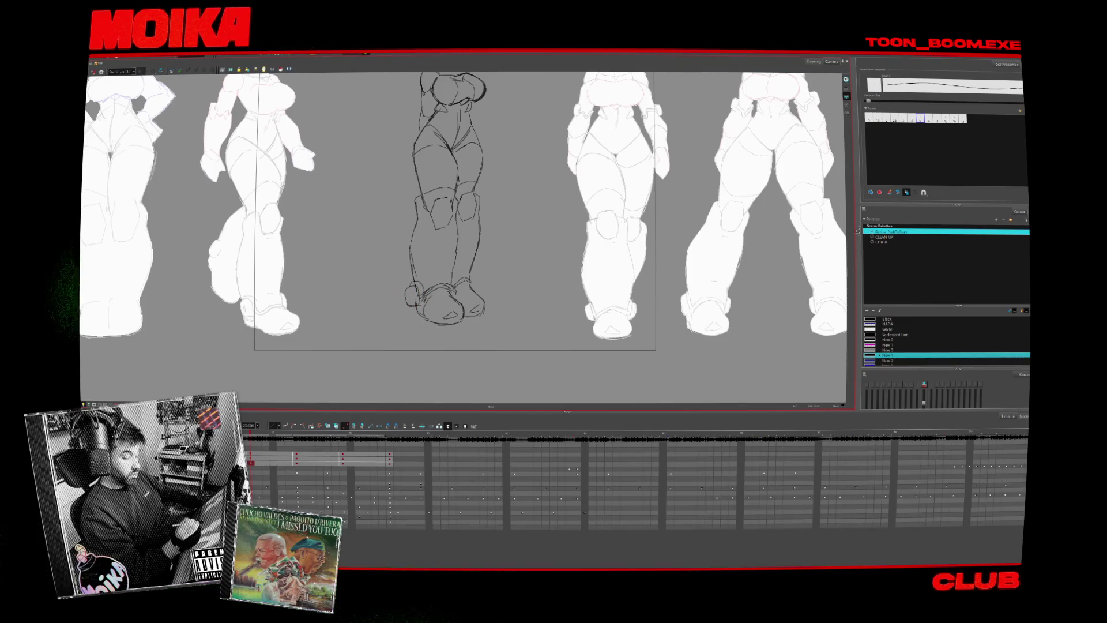
scroll(430, 183, down, 3)
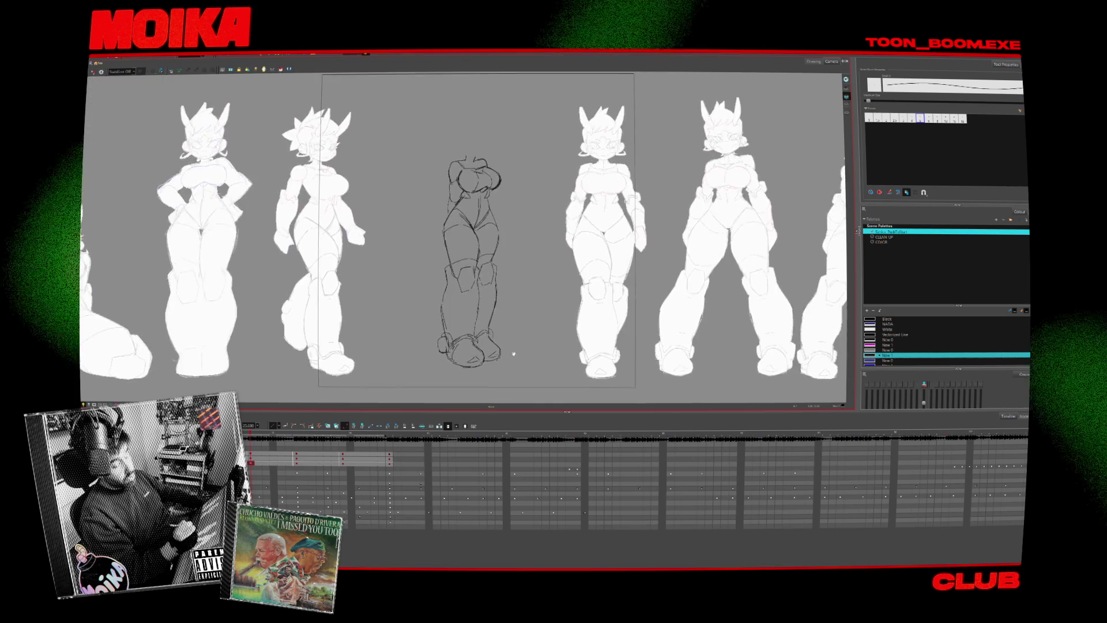
scroll(430, 183, up, 3)
key(alt+b)
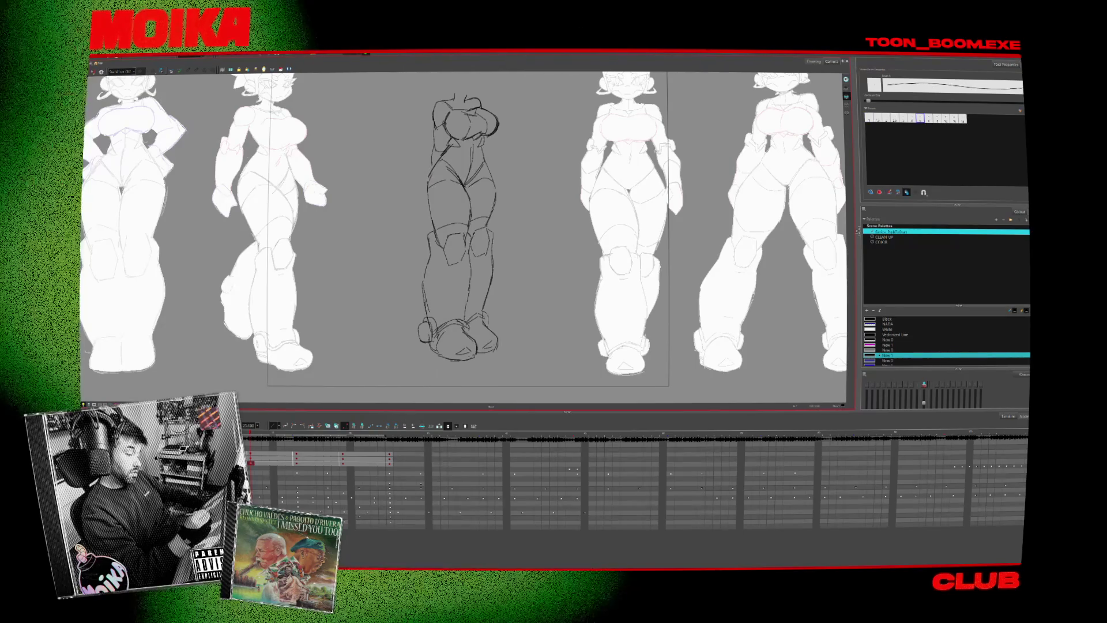
drag(504, 126, 518, 218)
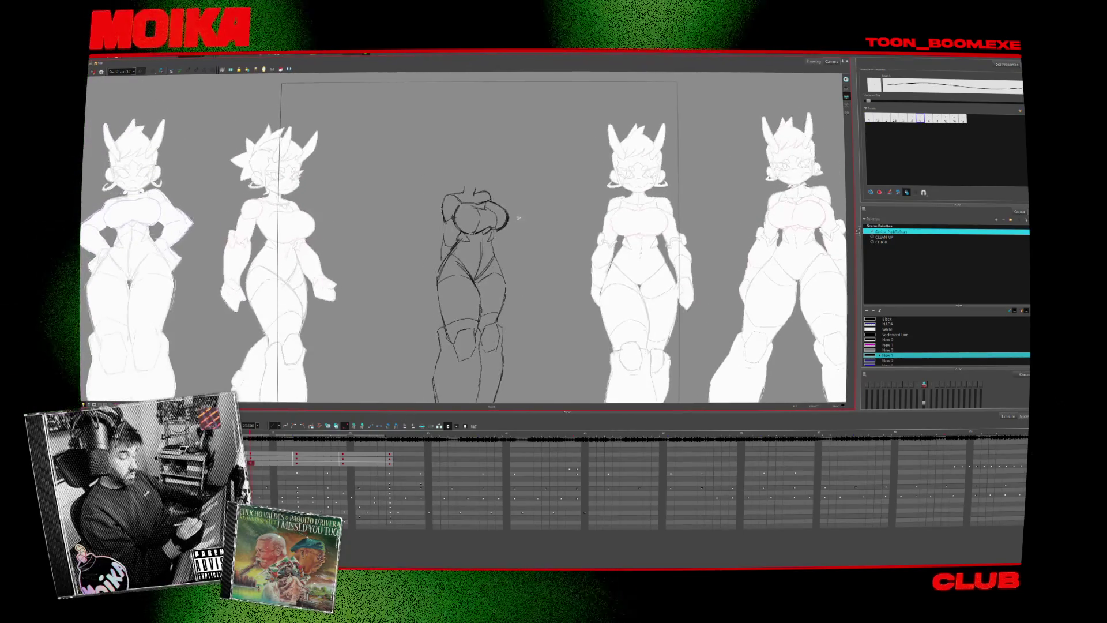
drag(427, 178, 531, 250)
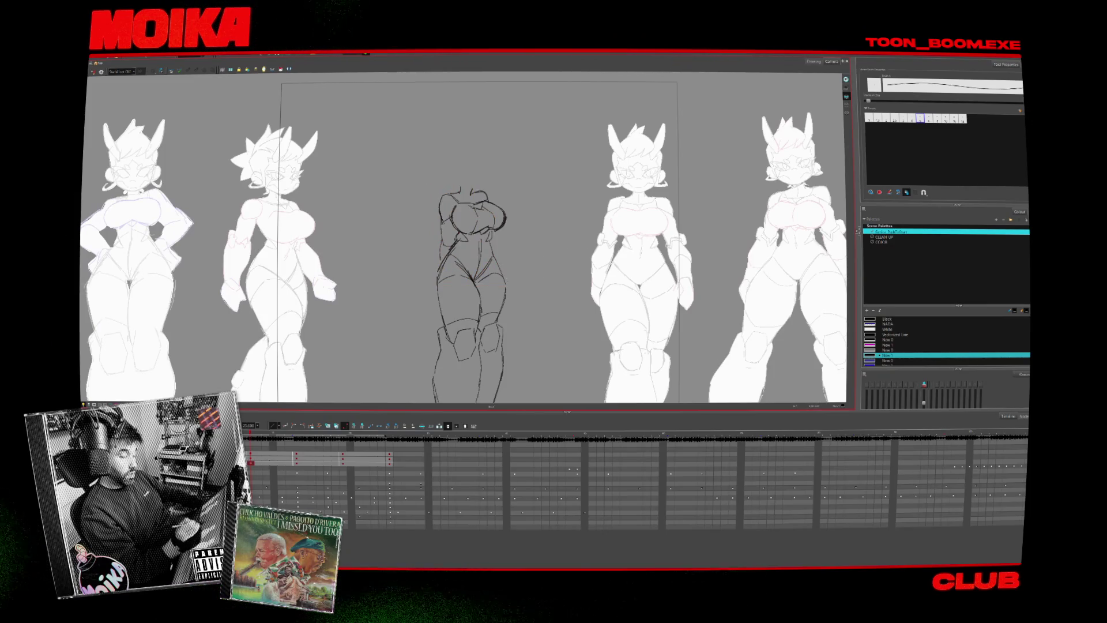
scroll(466, 237, down, 3)
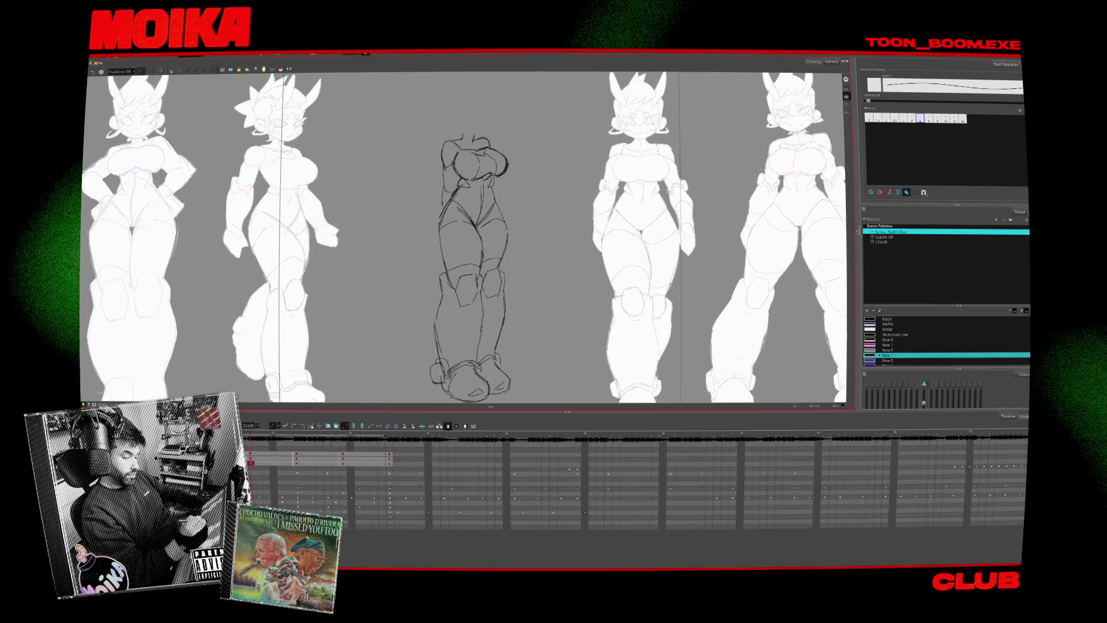
key(period)
key(comma)
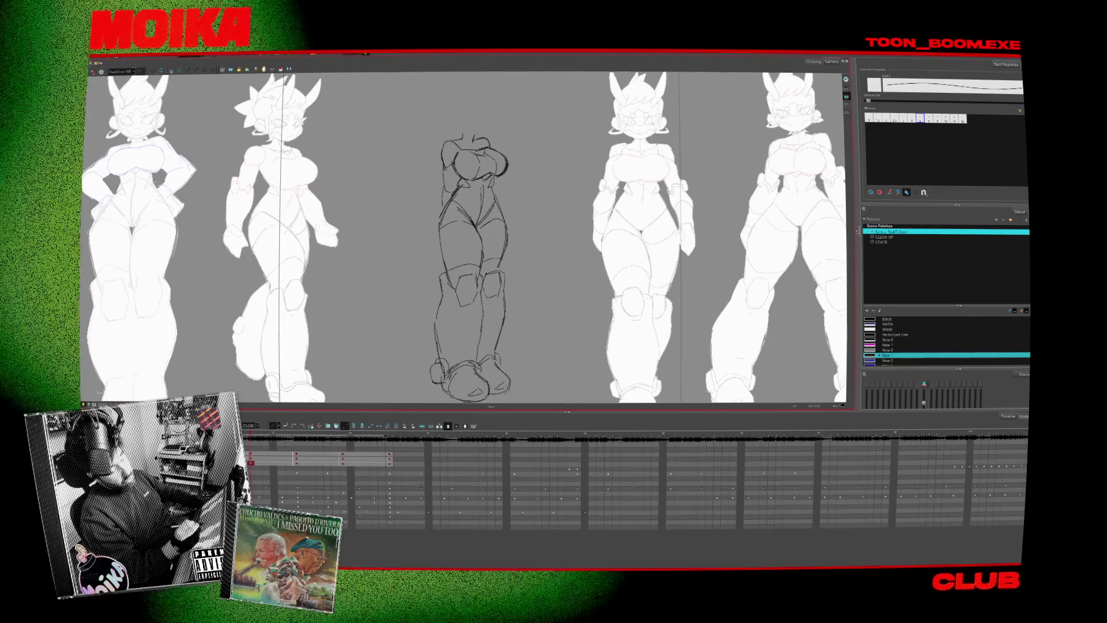
scroll(516, 245, down, 2)
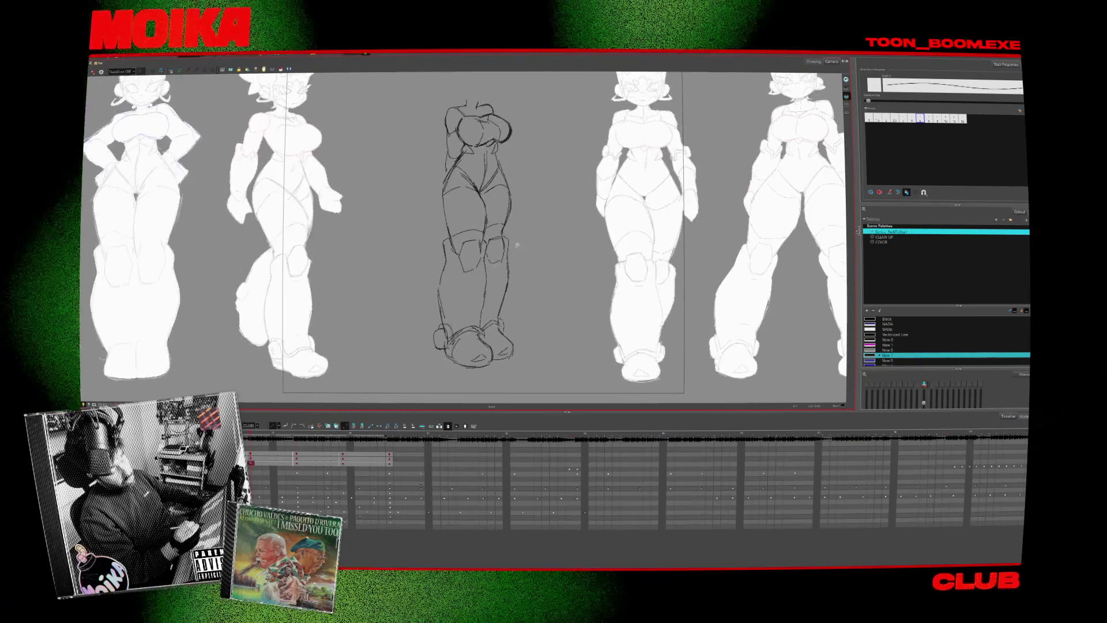
drag(516, 245, 521, 346)
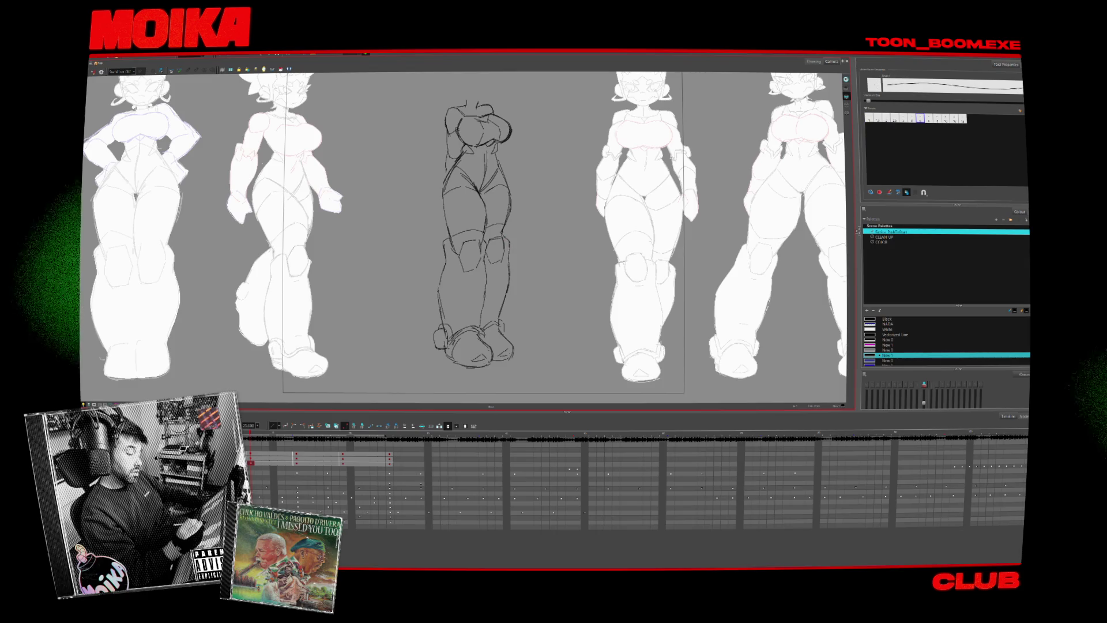
scroll(516, 245, up, 3)
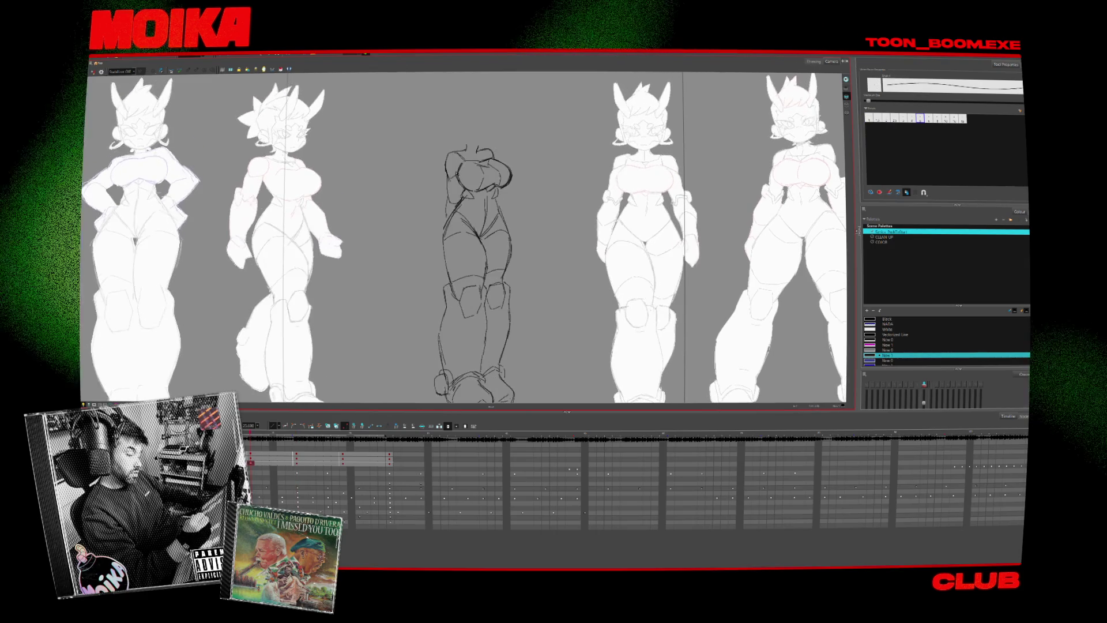
click(506, 211)
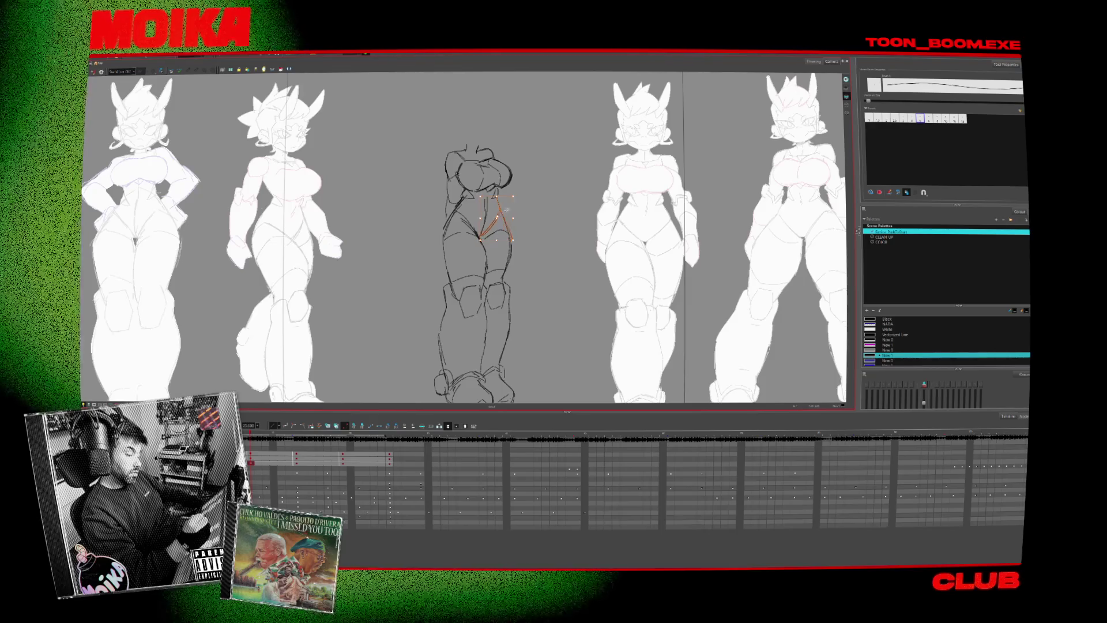
key(Escape)
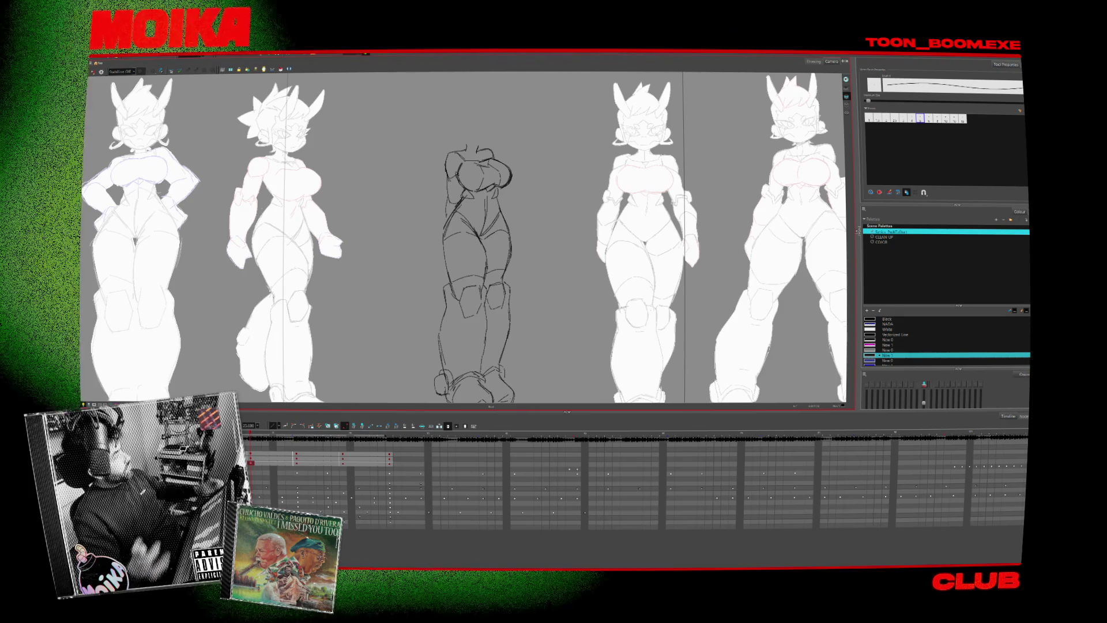
drag(513, 192, 533, 232)
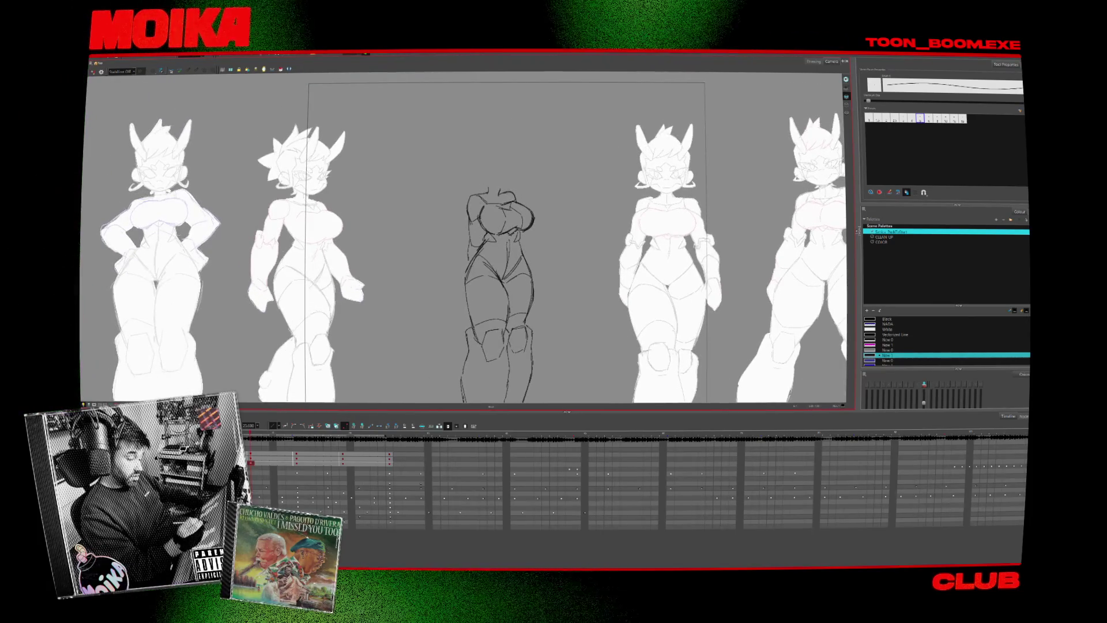
key(alt+b)
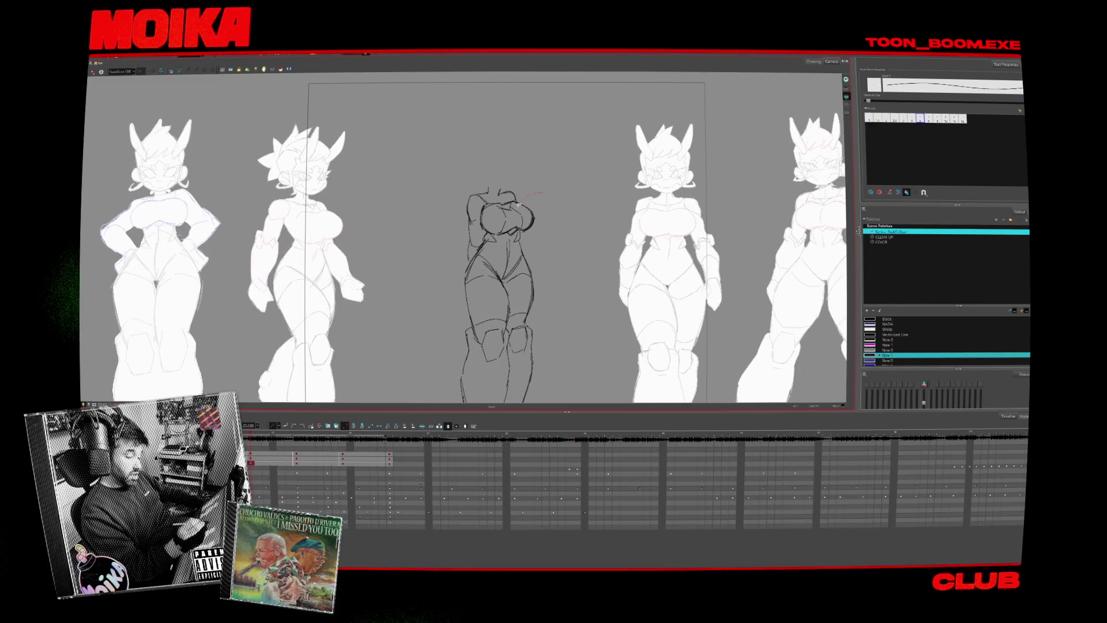
key(alt+z)
click(508, 174)
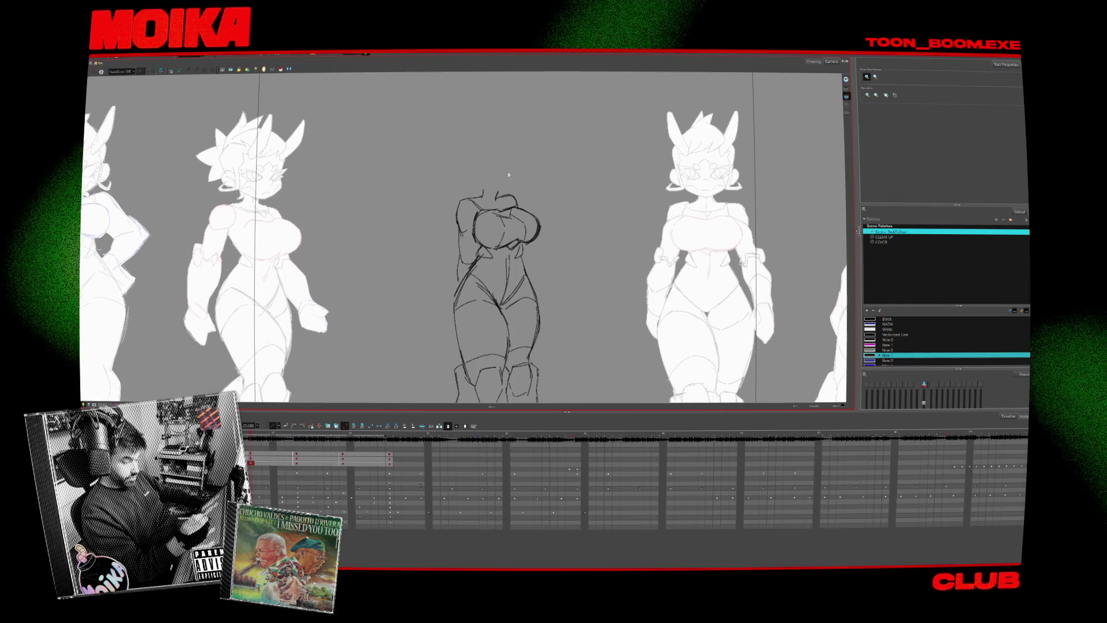
- Flip back and forth between the head and body drawings with the comma and period keys
key(alt+b)
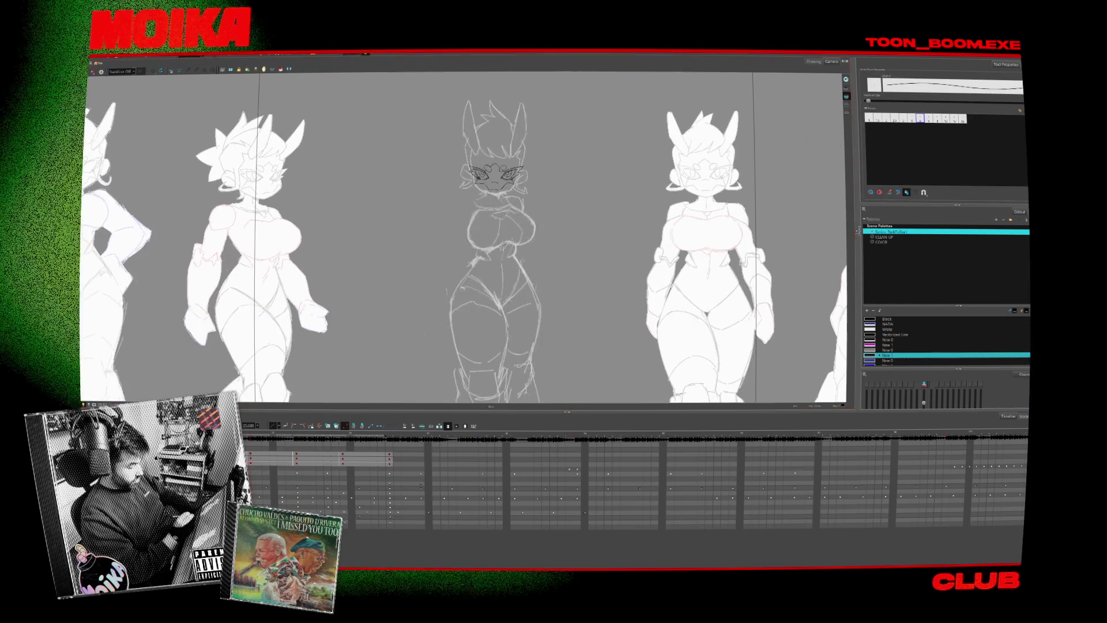
key(period)
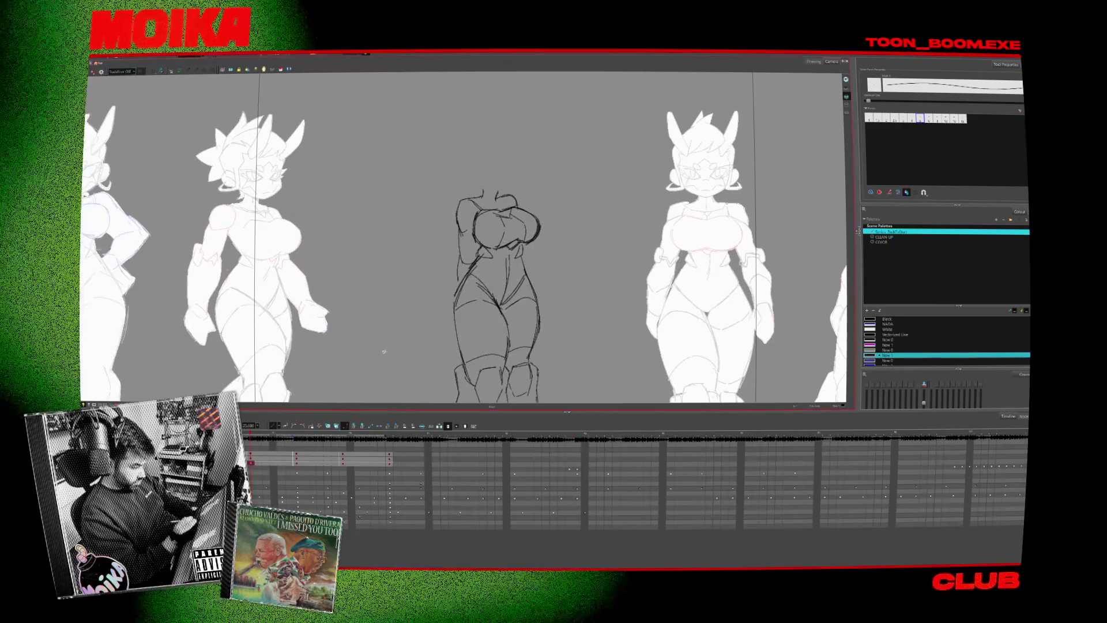
key(comma)
key(comma)
key(period)
key(period)
key(period)
key(period)
key(comma)
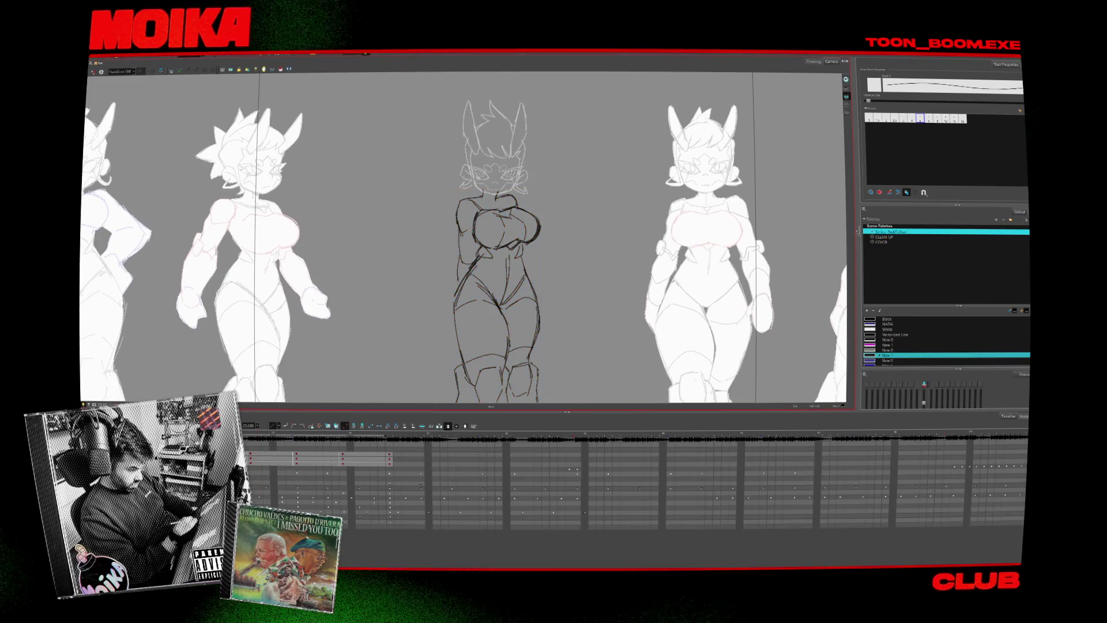
key(period)
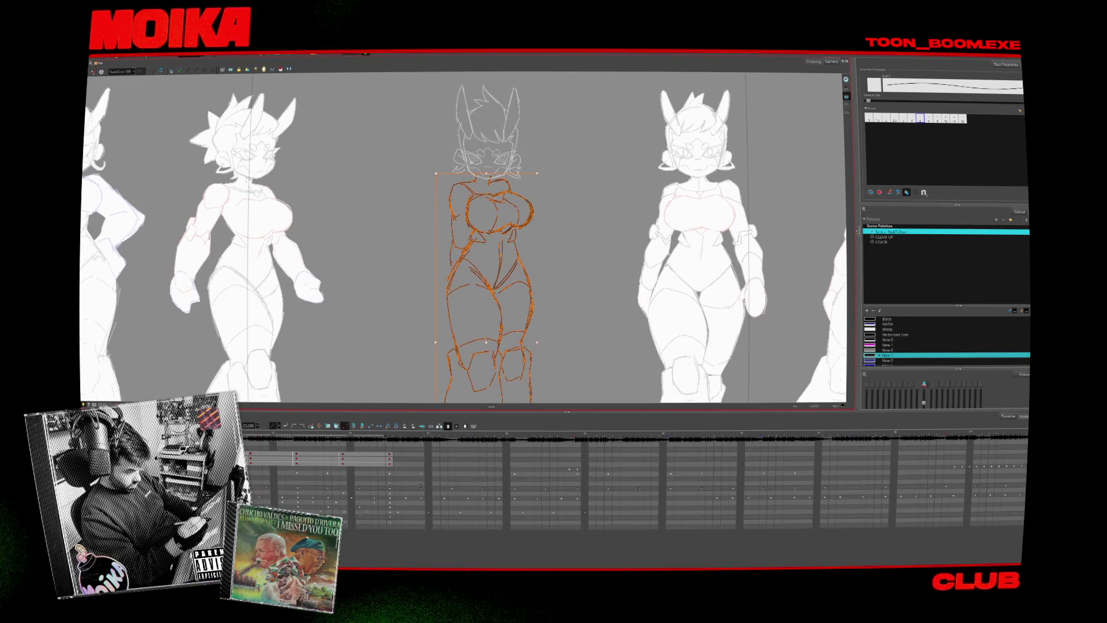
- Zoom the view while stepping between frames to compare the body drawings
key(alt+z)
scroll(530, 278, up, 2)
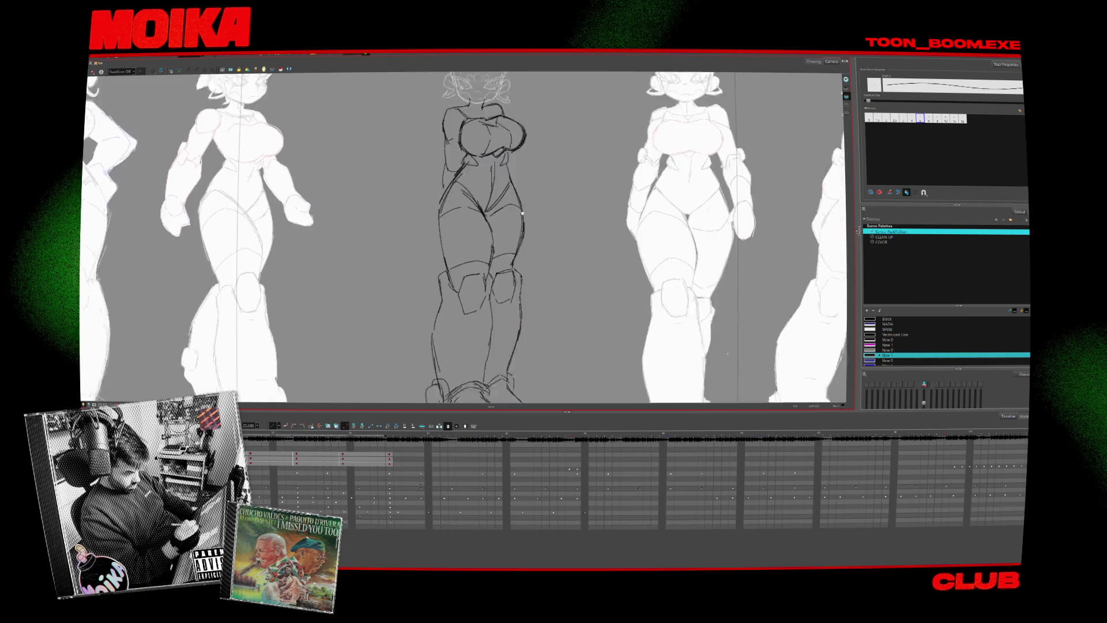
scroll(529, 277, down, 5)
scroll(529, 278, up, 6)
scroll(529, 278, down, 2)
key(period)
key(period)
key(comma)
key(comma)
scroll(509, 376, up, 2)
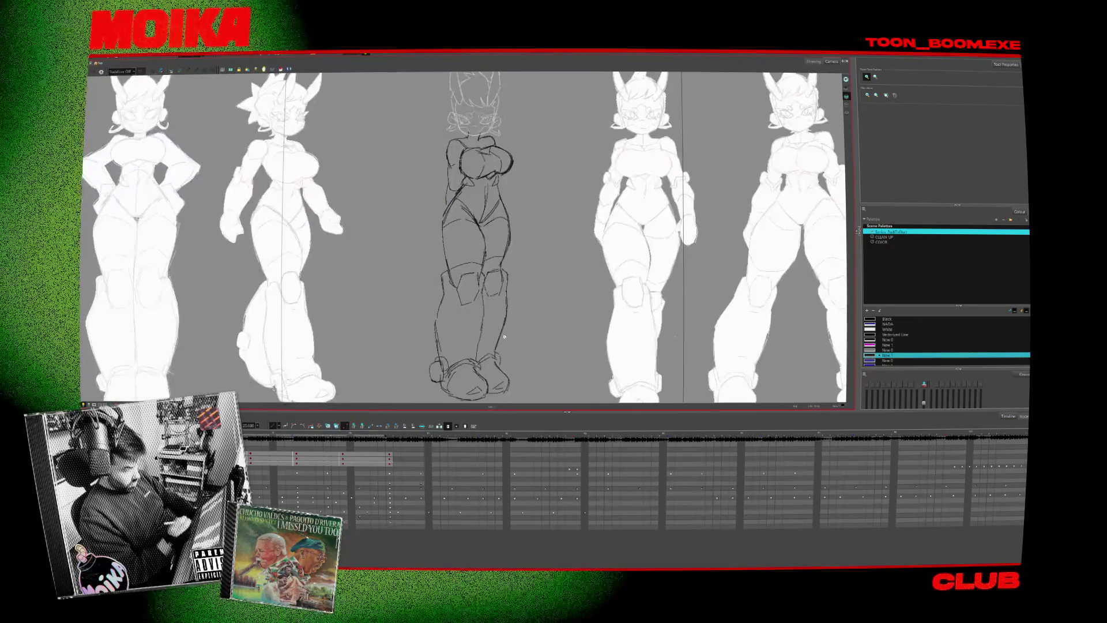
key(period)
key(comma)
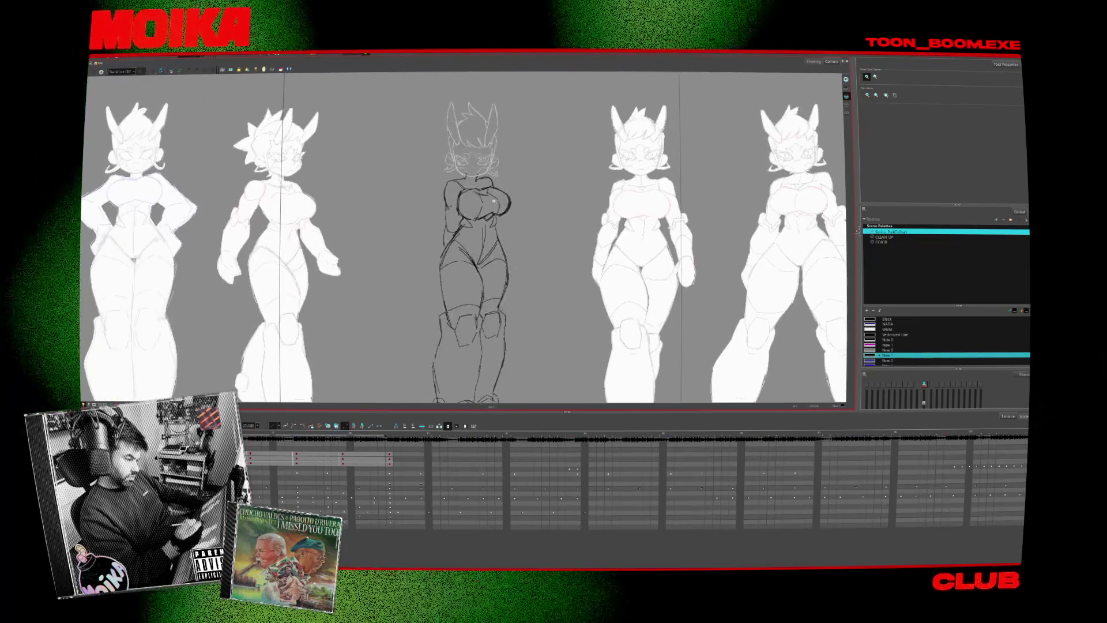
- Zoom out to show the whole turnaround lineup and shift it slightly in view
scroll(486, 163, up, 2)
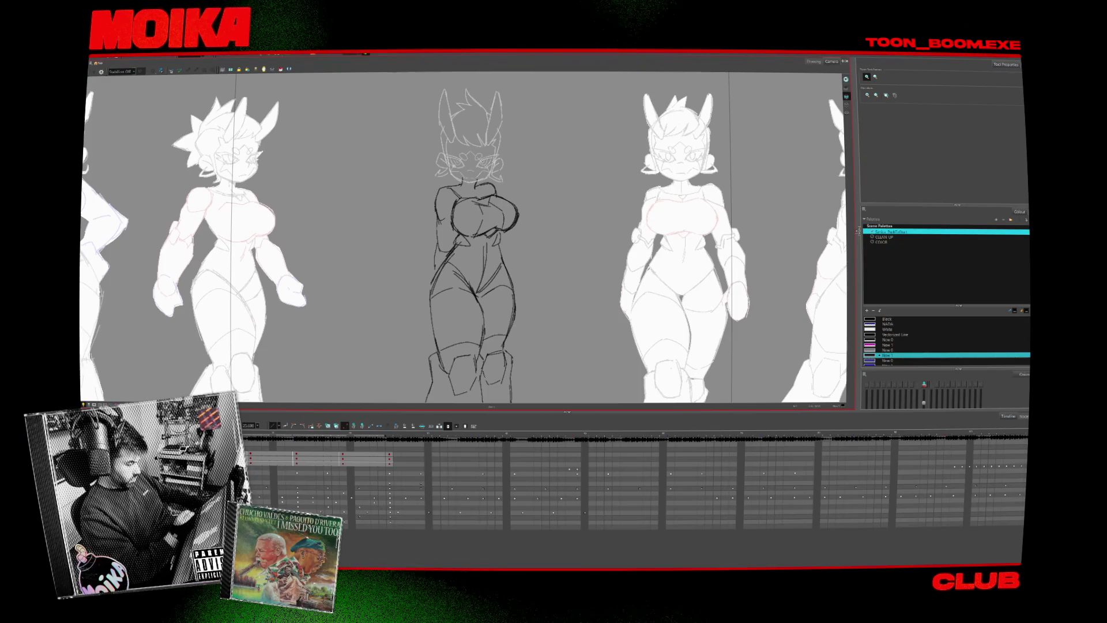
scroll(486, 254, down, 3)
scroll(485, 255, up, 10)
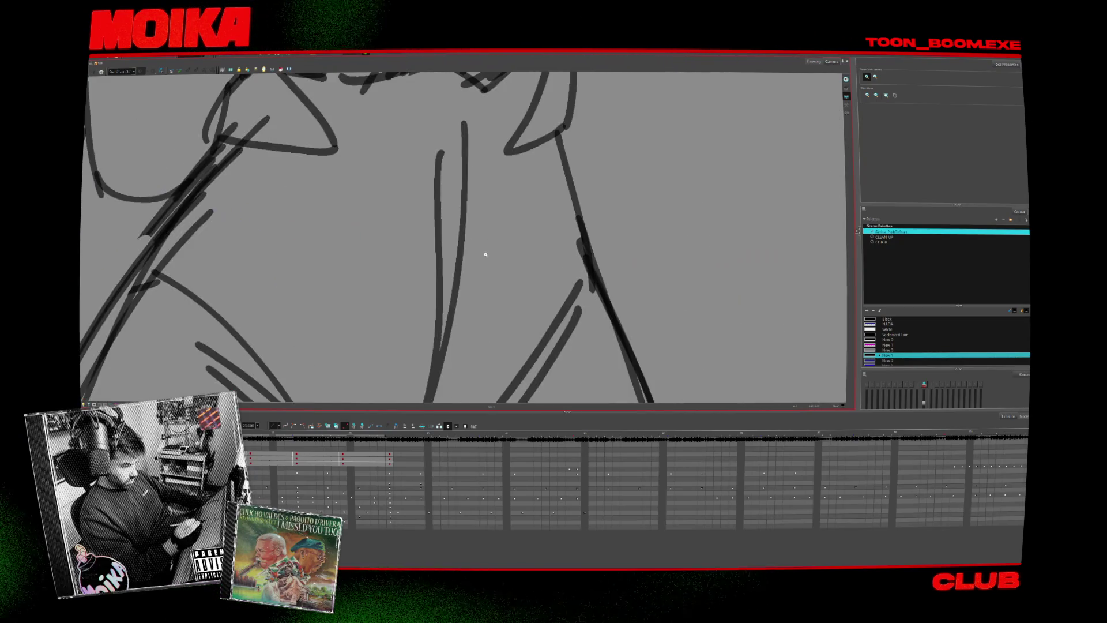
scroll(486, 254, down, 8)
scroll(489, 310, down, 3)
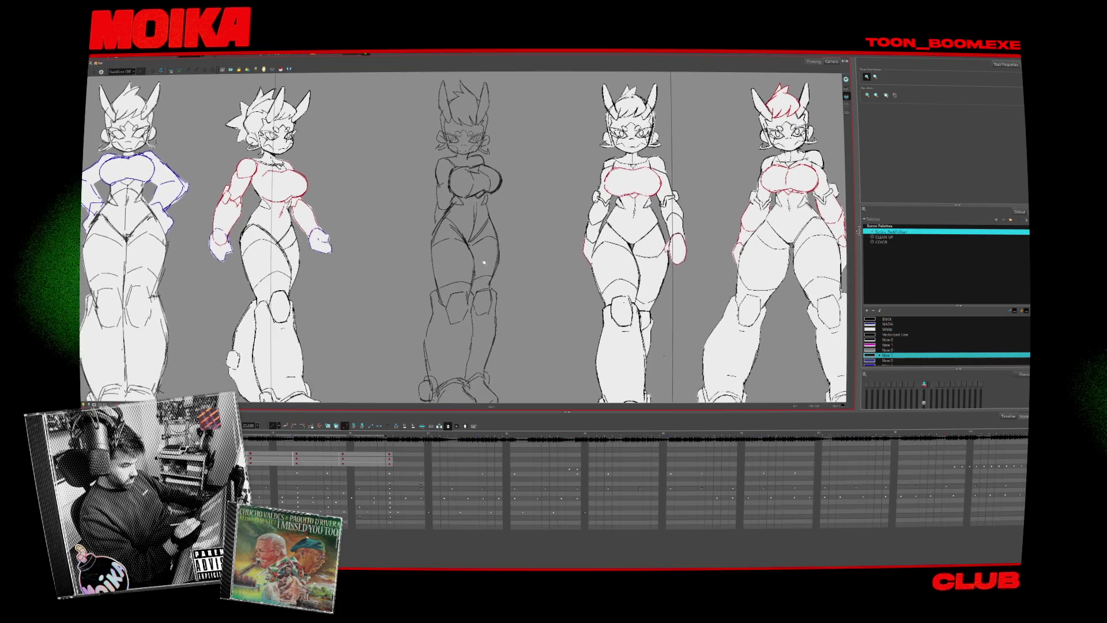
scroll(350, 321, up, 8)
scroll(351, 322, down, 8)
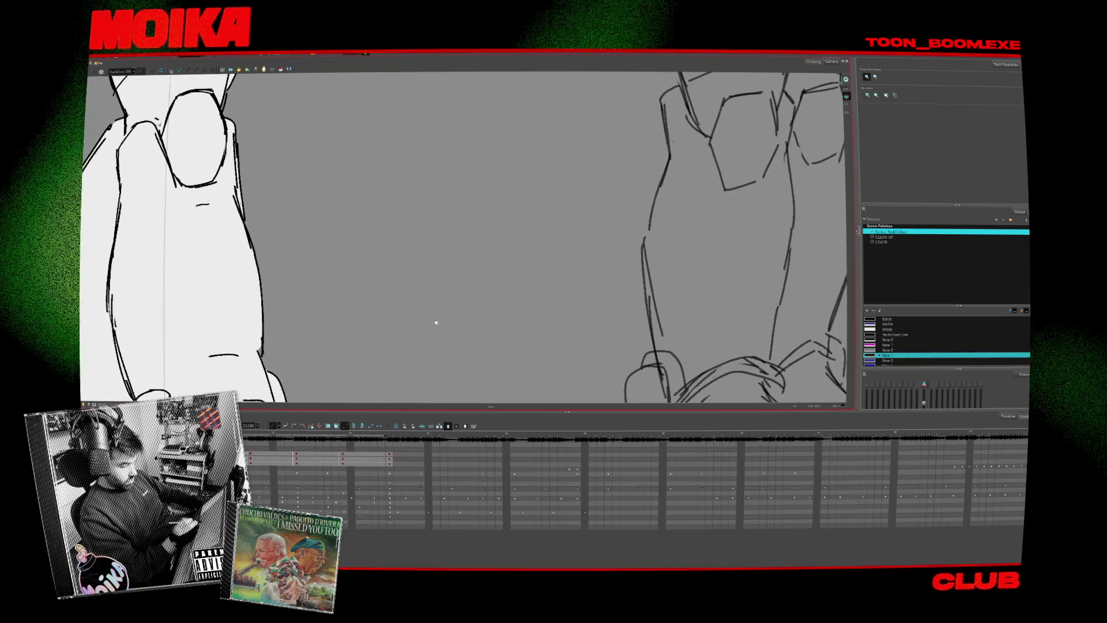
scroll(425, 329, up, 4)
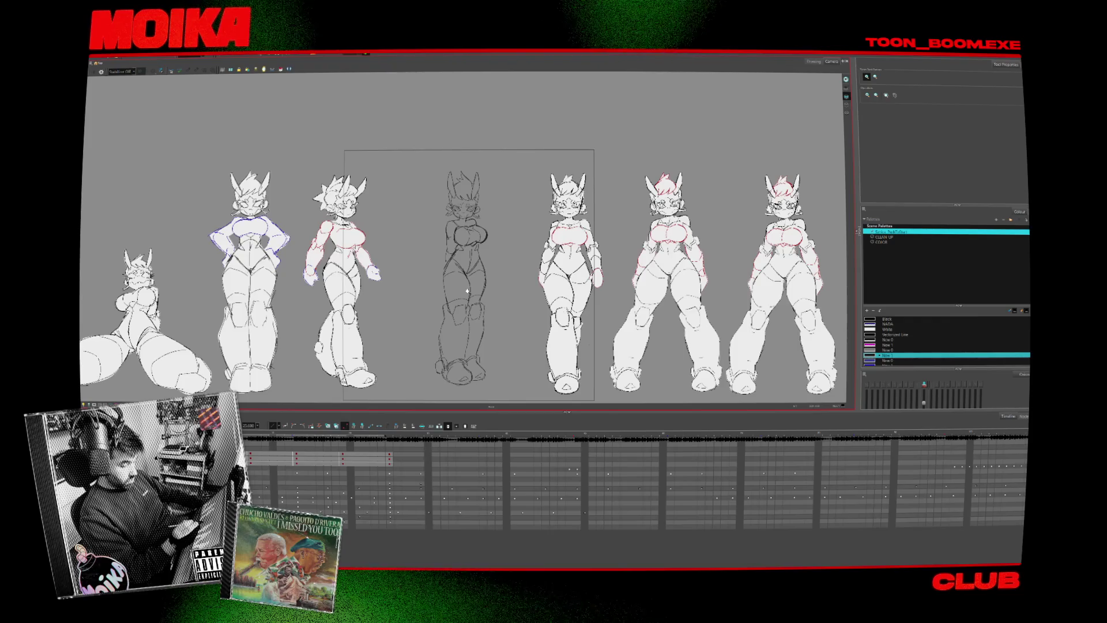
drag(466, 292, 460, 297)
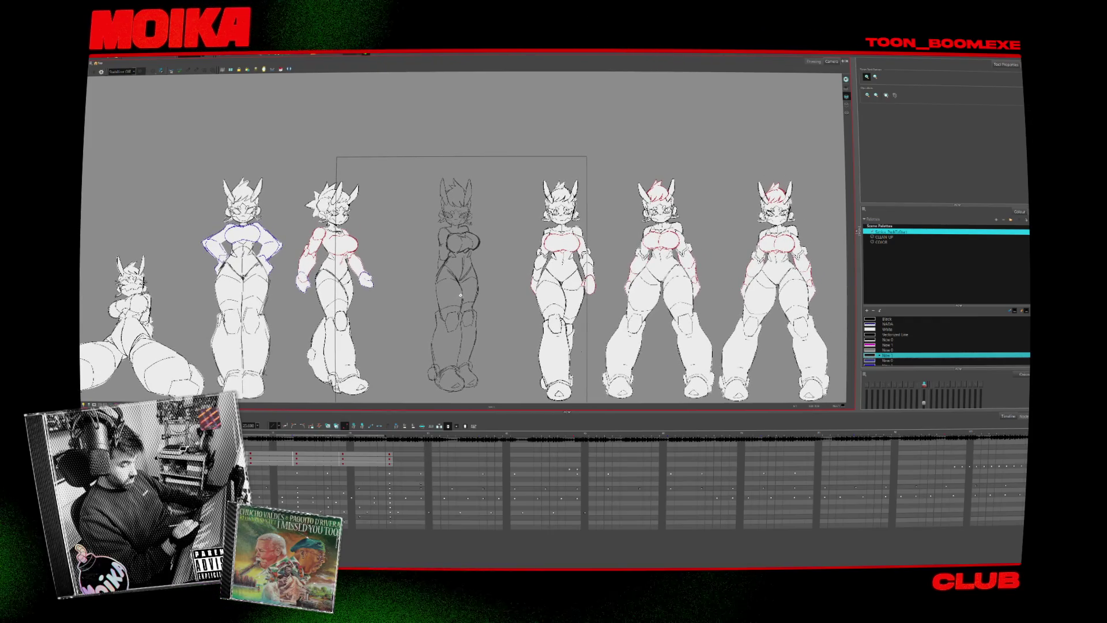
- Lower the characters in the view and select the middle sketch's crossed arms
scroll(460, 295, up, 4)
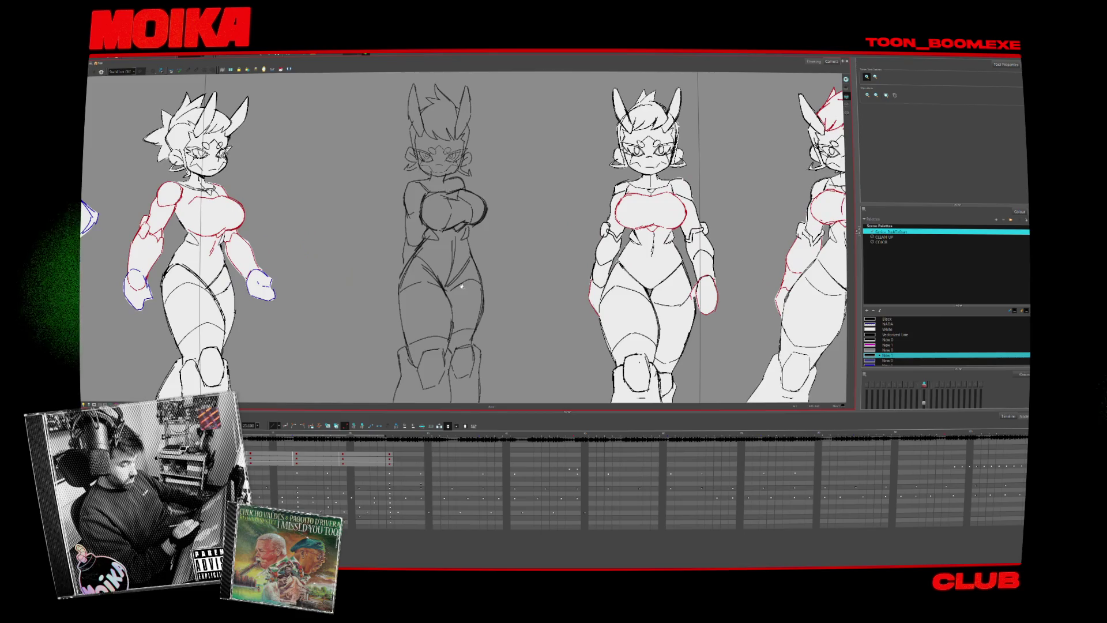
drag(468, 250, 477, 279)
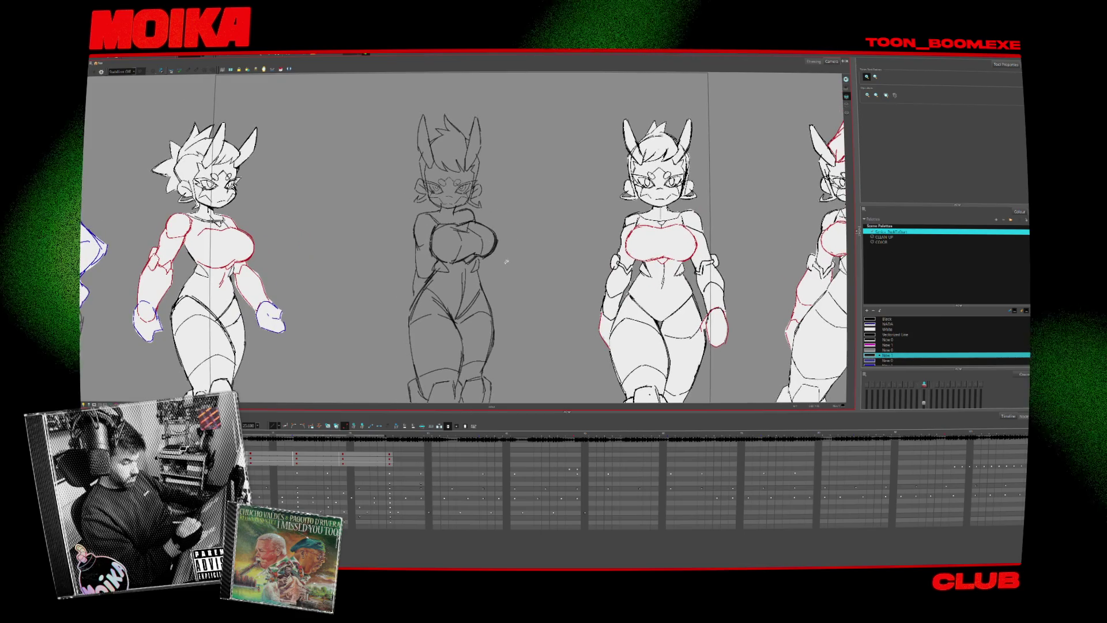
mouse_move(410, 207)
mouse_down()
mouse_move(407, 290)
mouse_move(461, 308)
mouse_move(497, 242)
mouse_move(422, 225)
mouse_up()
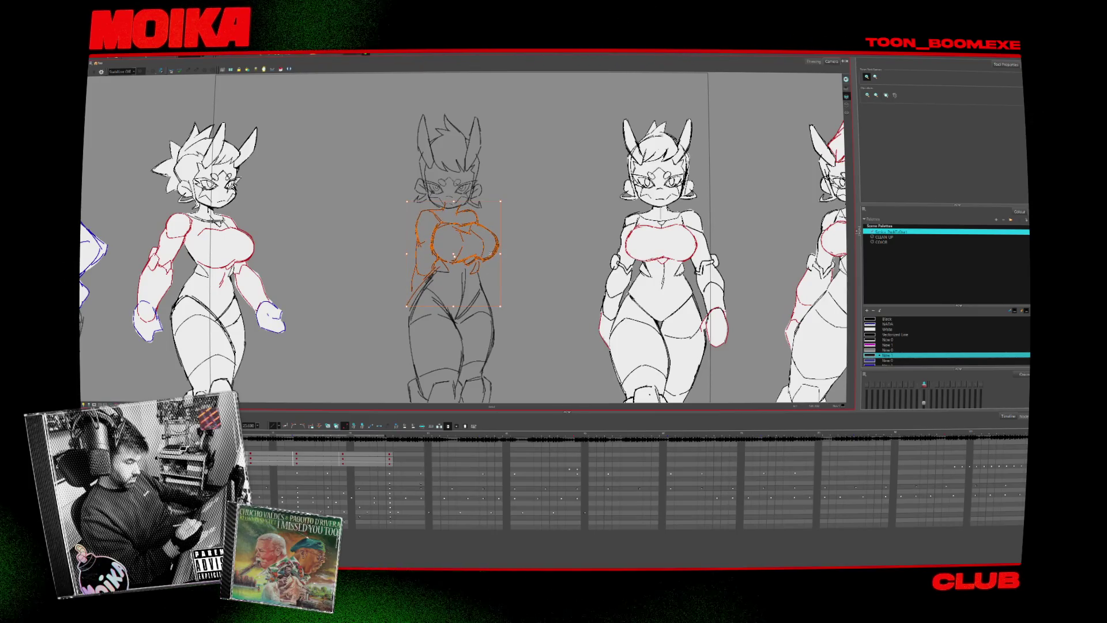
key(alt+b)
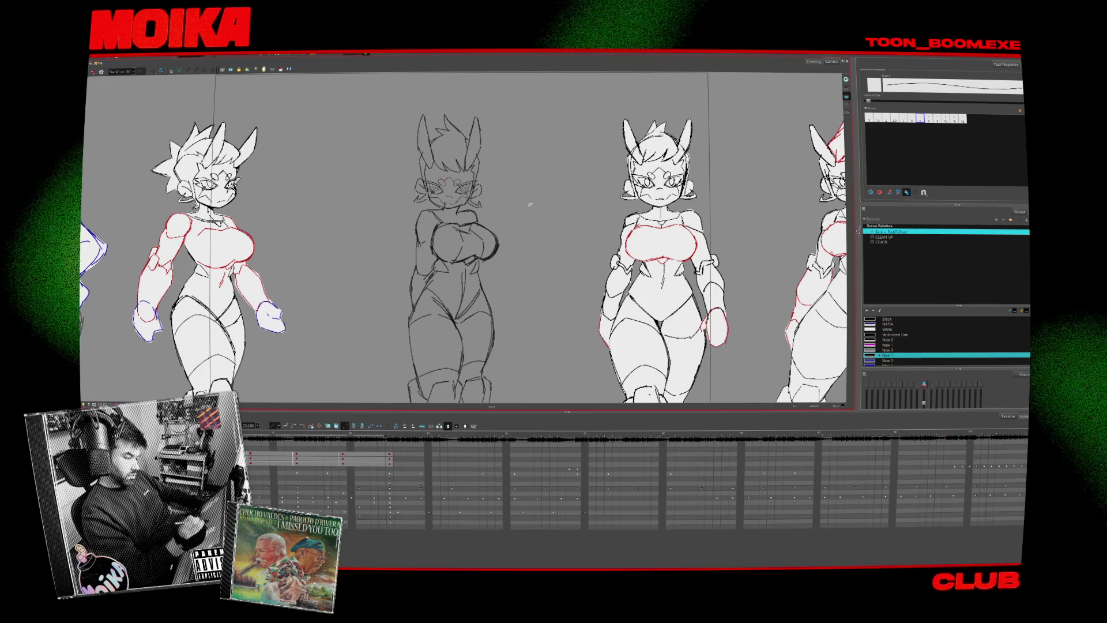
key(alt+s)
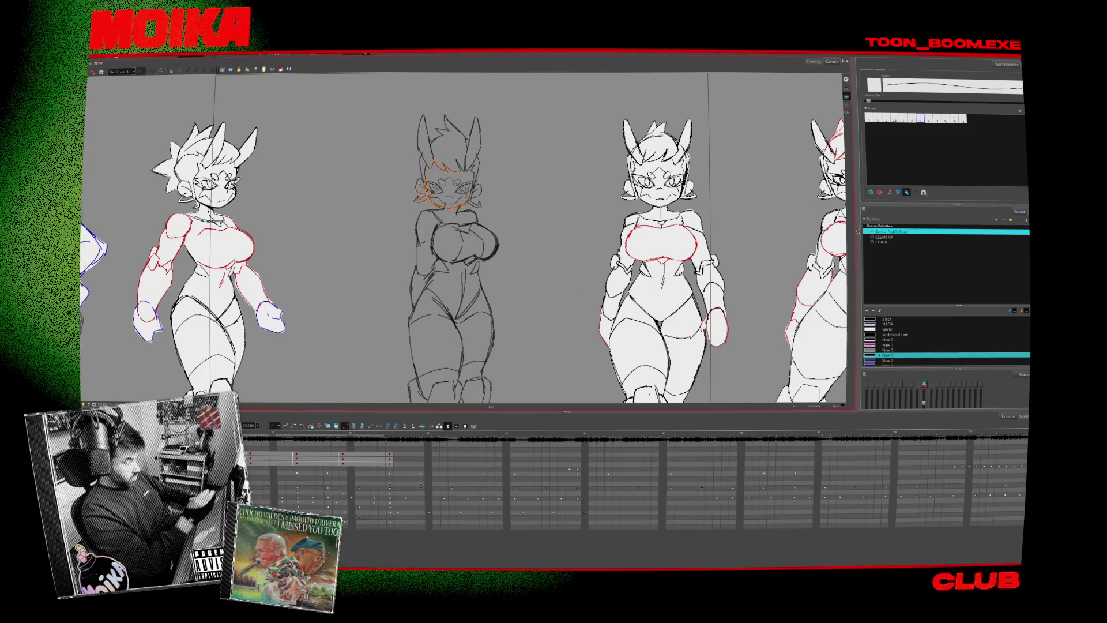
- Lasso the centre character's head, scale it slightly wider, and check it mirrored
drag(599, 248, 371, 248)
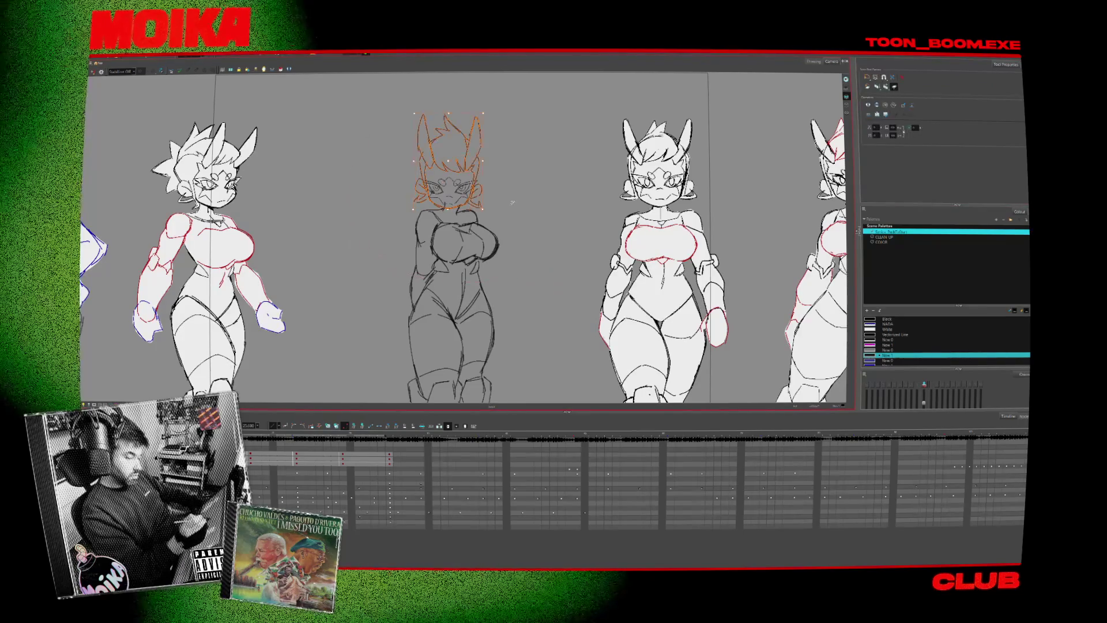
drag(488, 210, 486, 209)
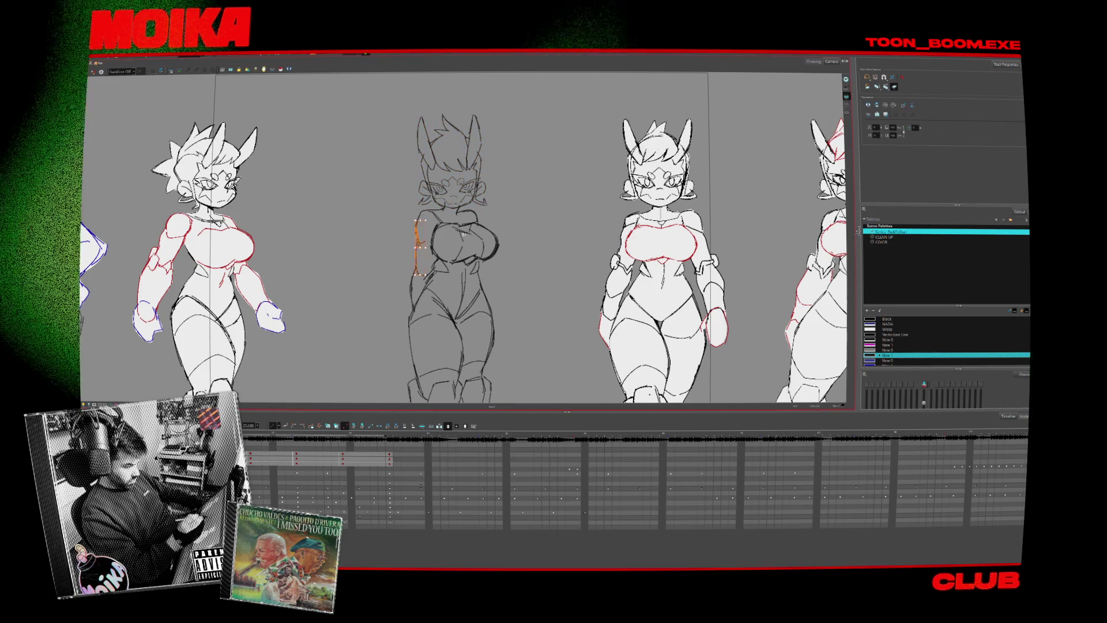
key(4)
click(501, 216)
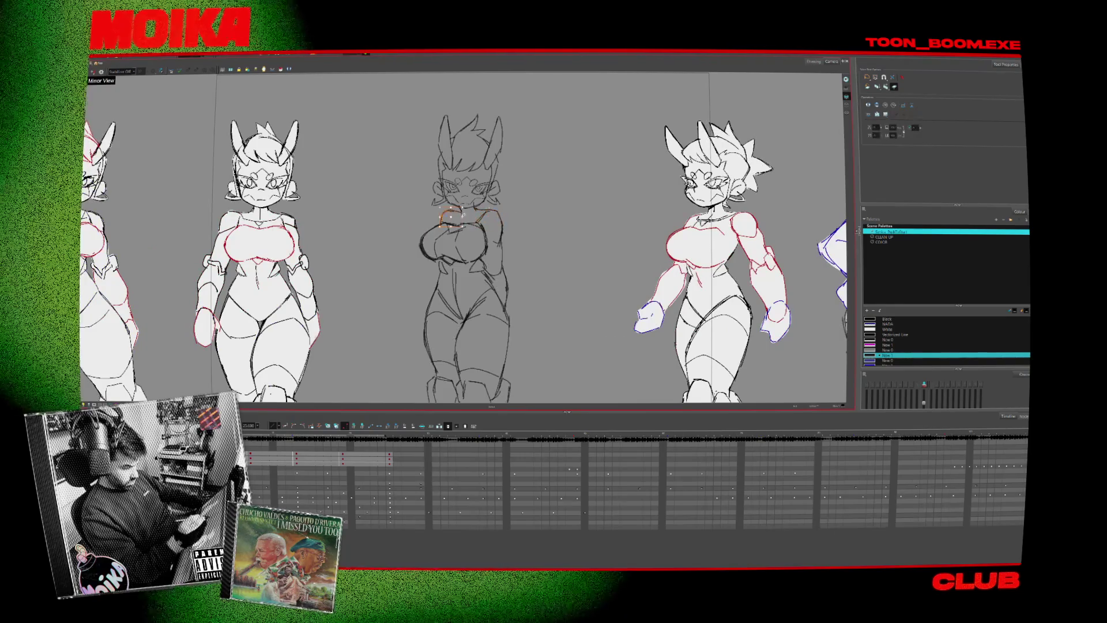
key(4)
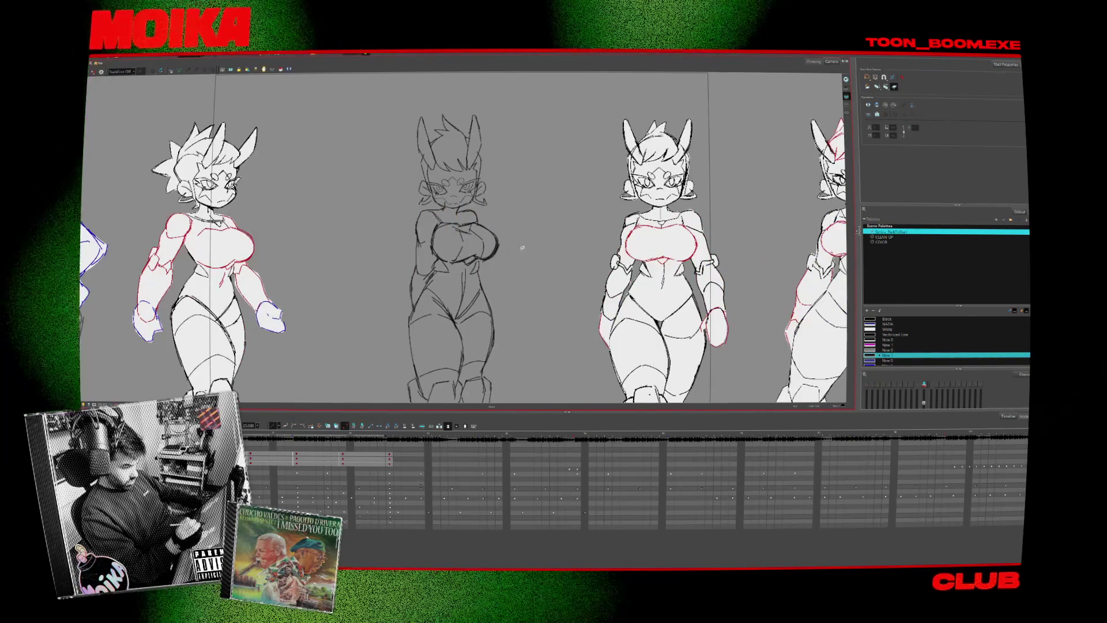
drag(423, 249, 420, 296)
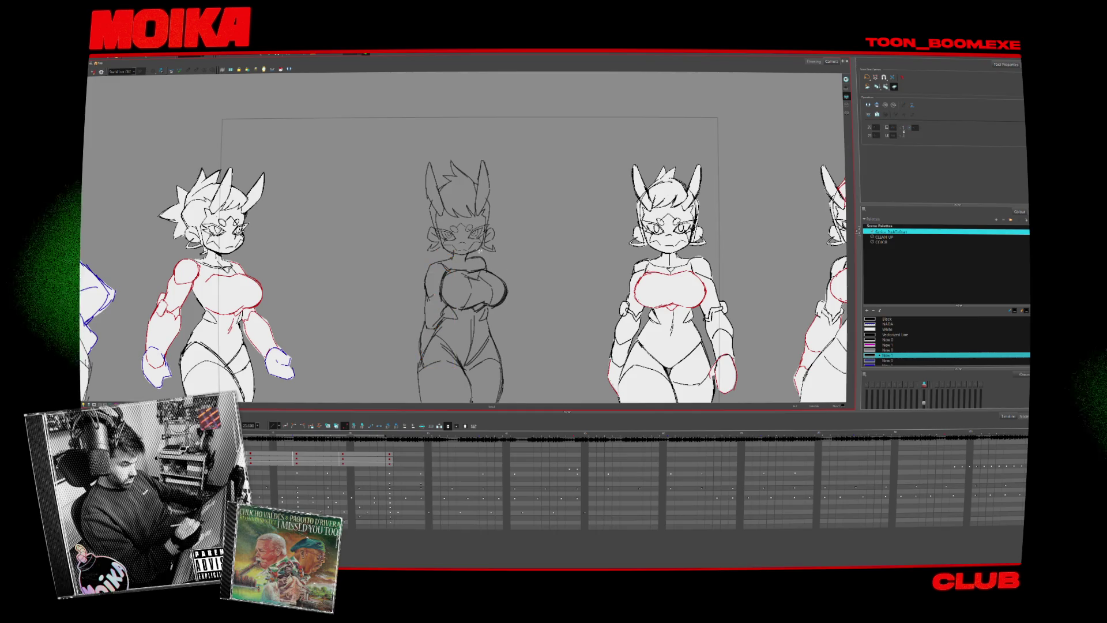
- Check the proportions in mirrored view, switching between brush and select tools
key(4)
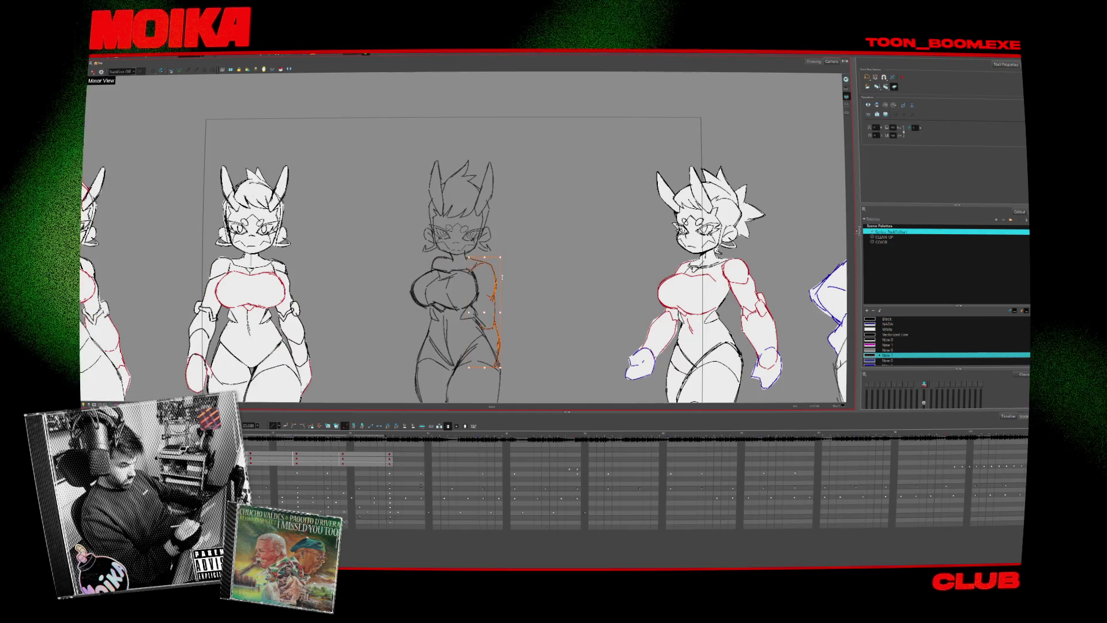
key(4)
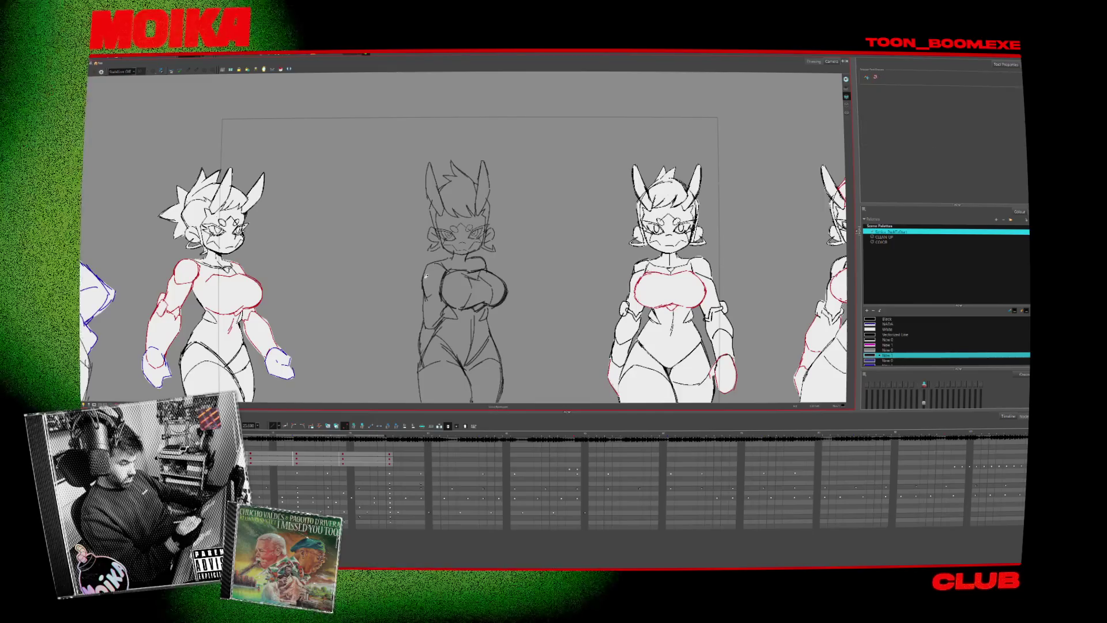
key(alt+b)
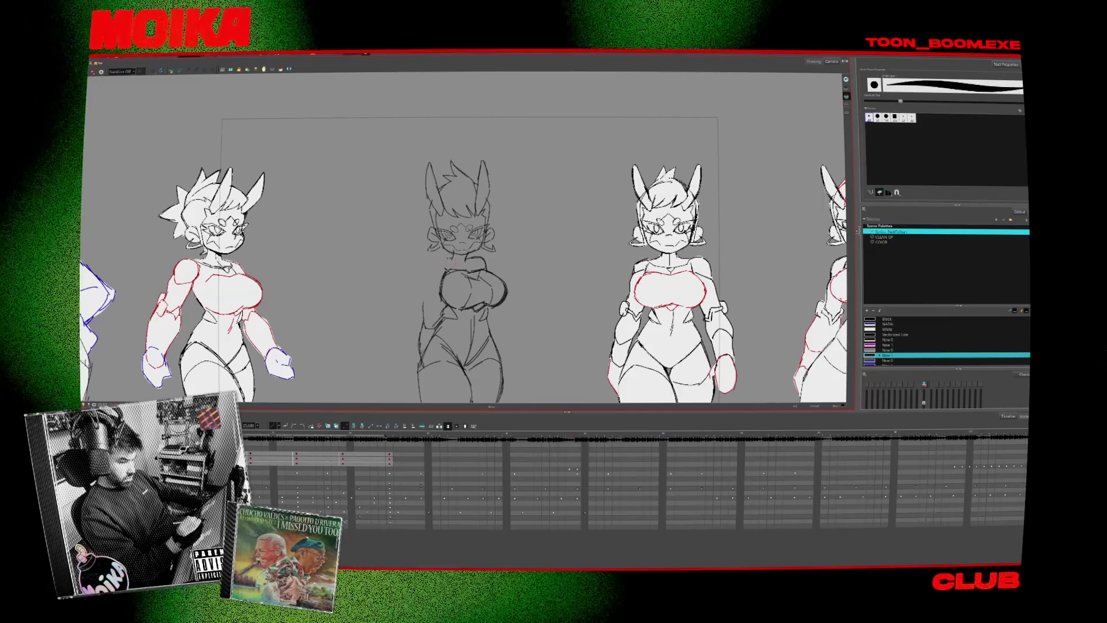
key(alt+s)
key(alt+b)
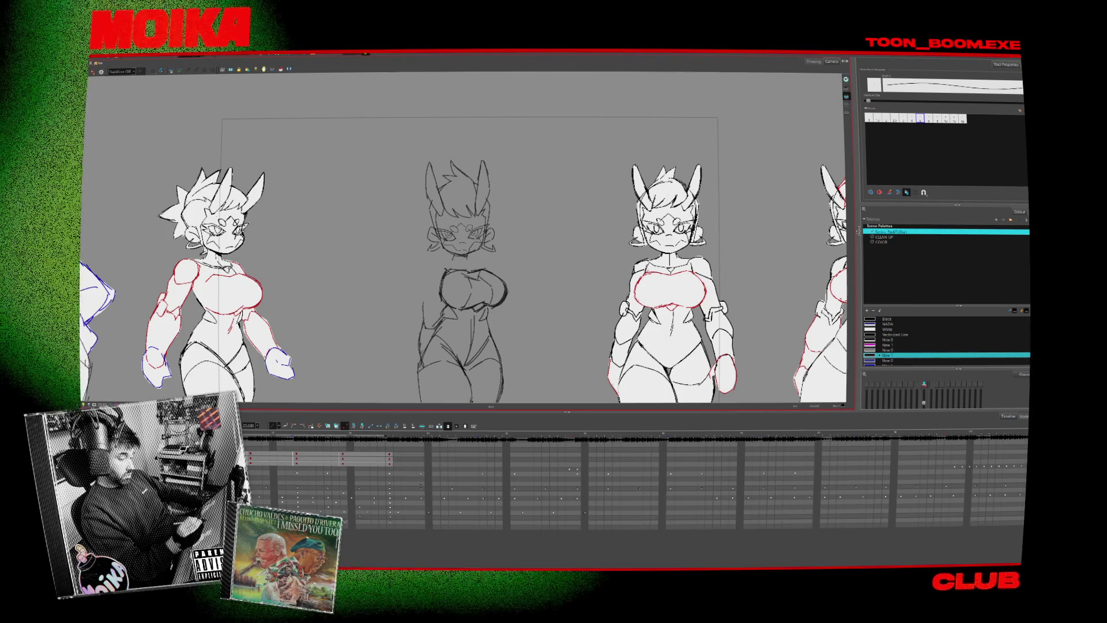
click(94, 71)
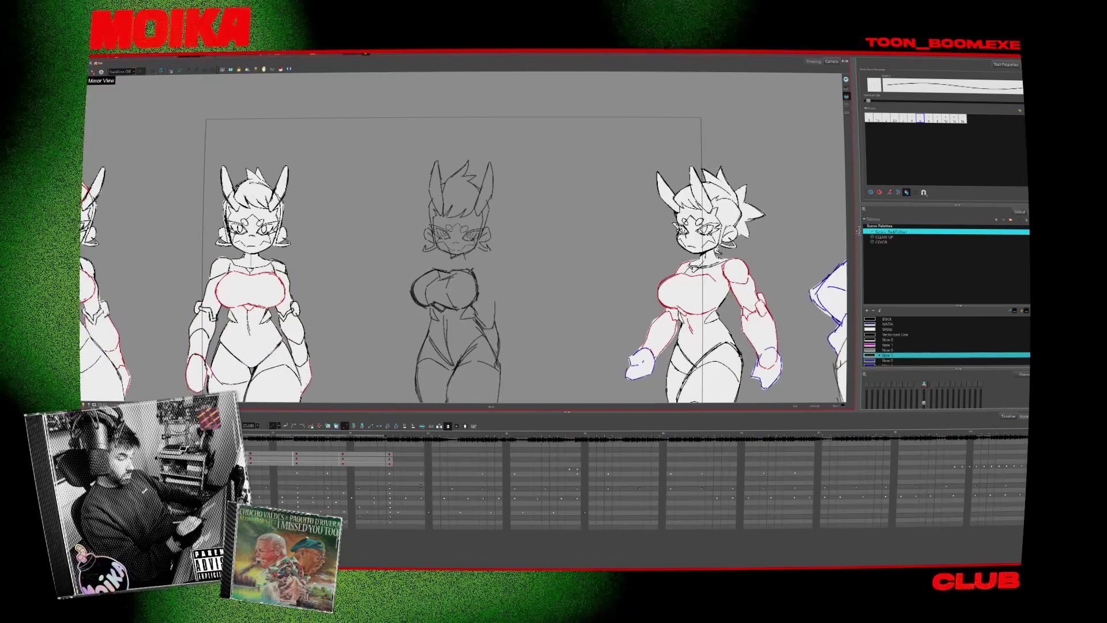
click(94, 71)
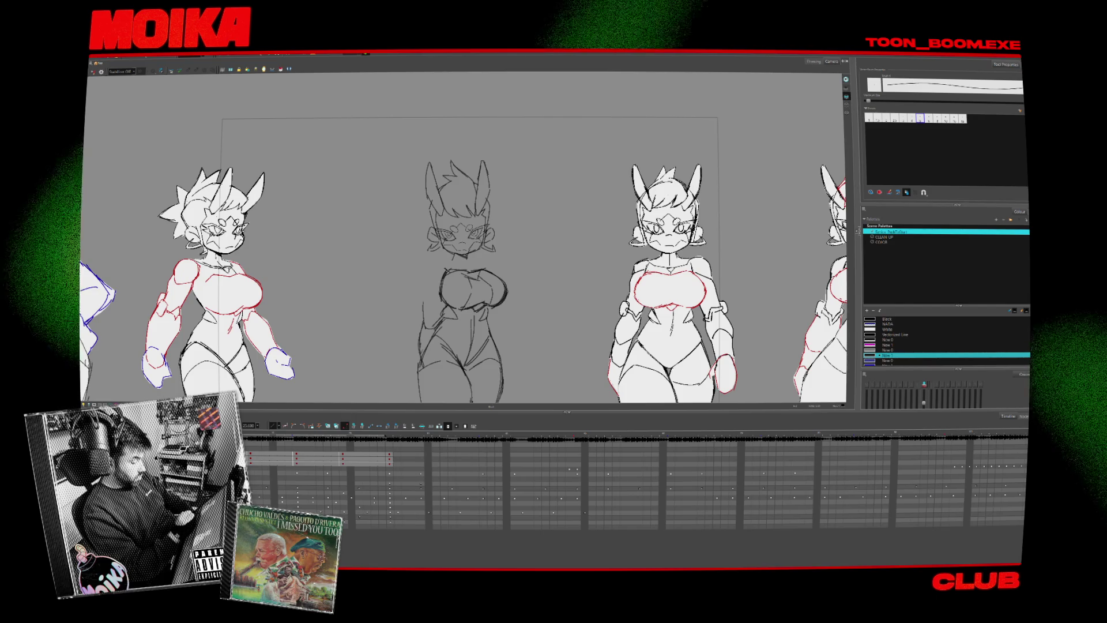
- Lasso the middle sketch's head strokes, nudge them up with the arrow key, and deselect
drag(418, 153, 501, 259)
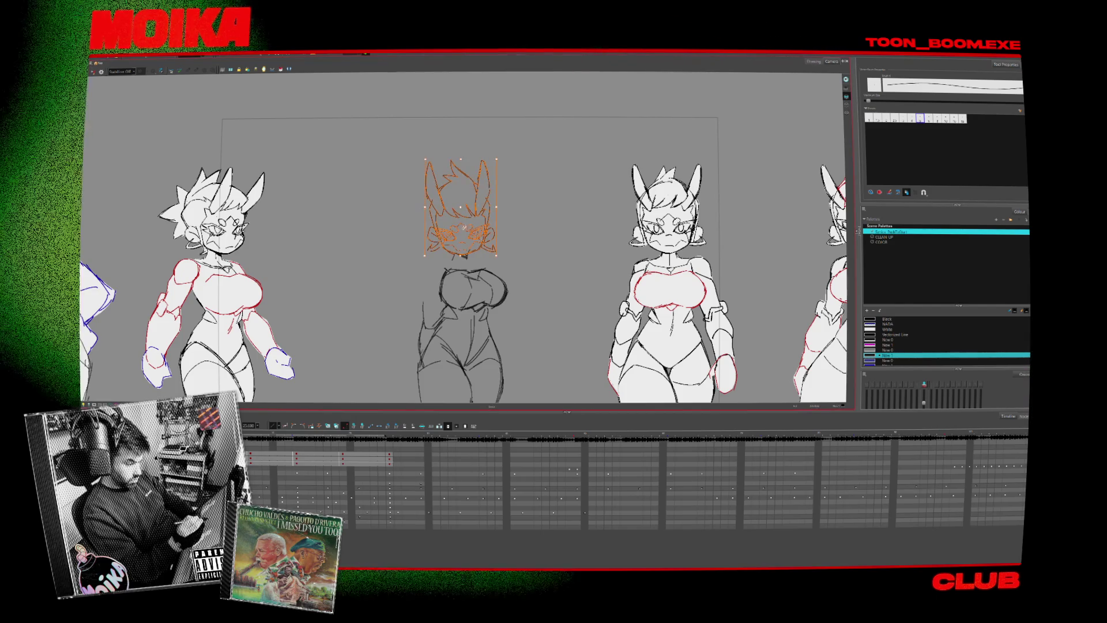
key(Up)
key(Up)
key(Up)
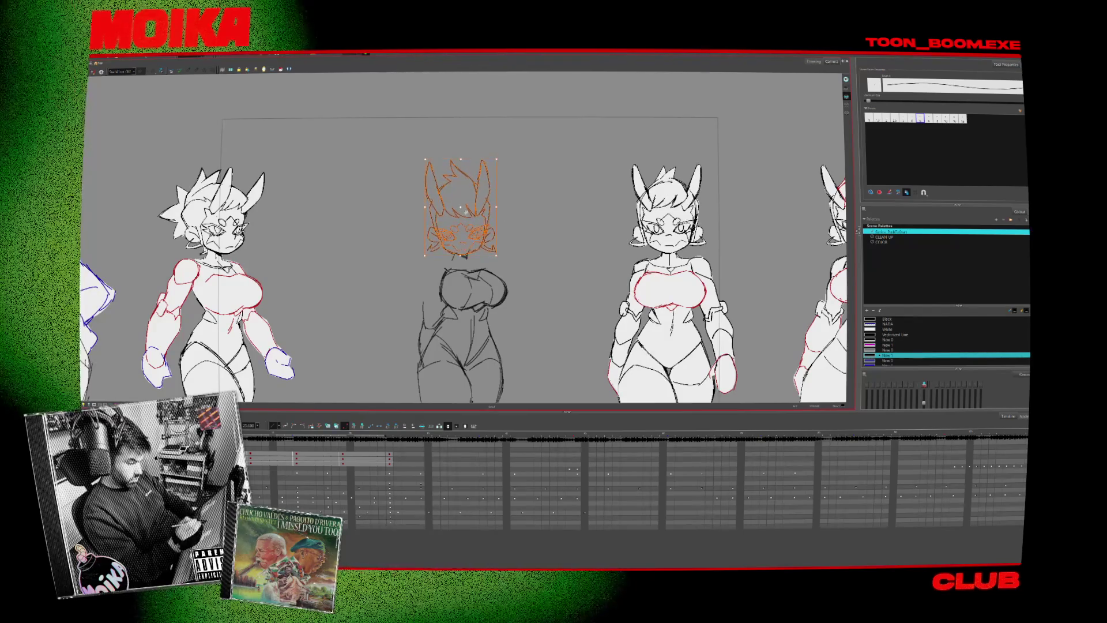
click(512, 215)
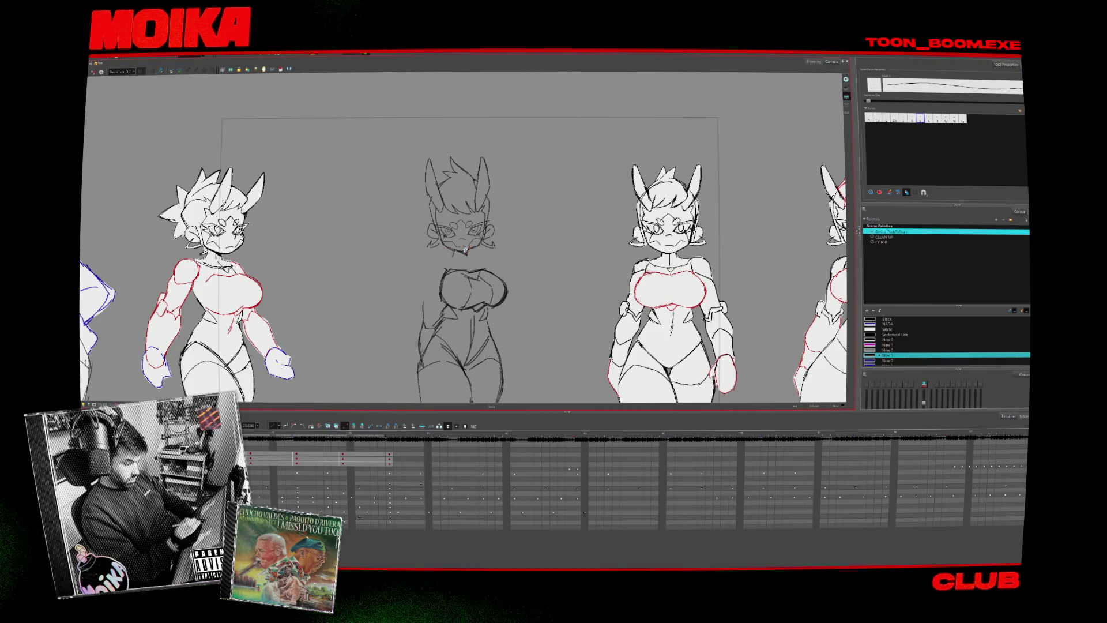
scroll(473, 266, down, 3)
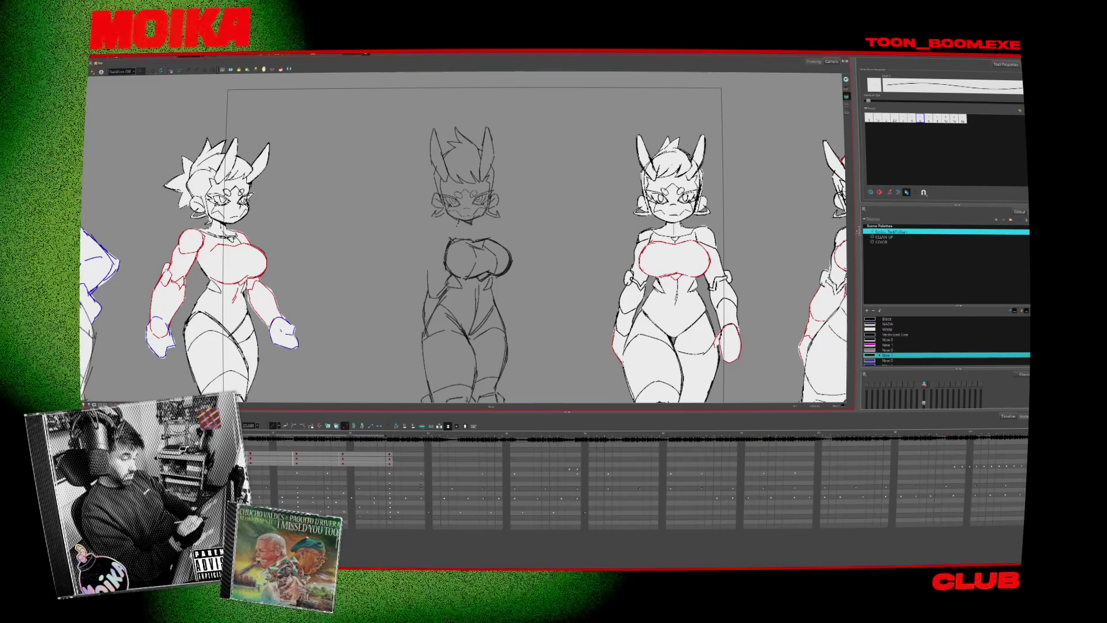
- Draw a short arm stroke on the middle figure and compare the pose mirrored several times
drag(428, 271, 433, 239)
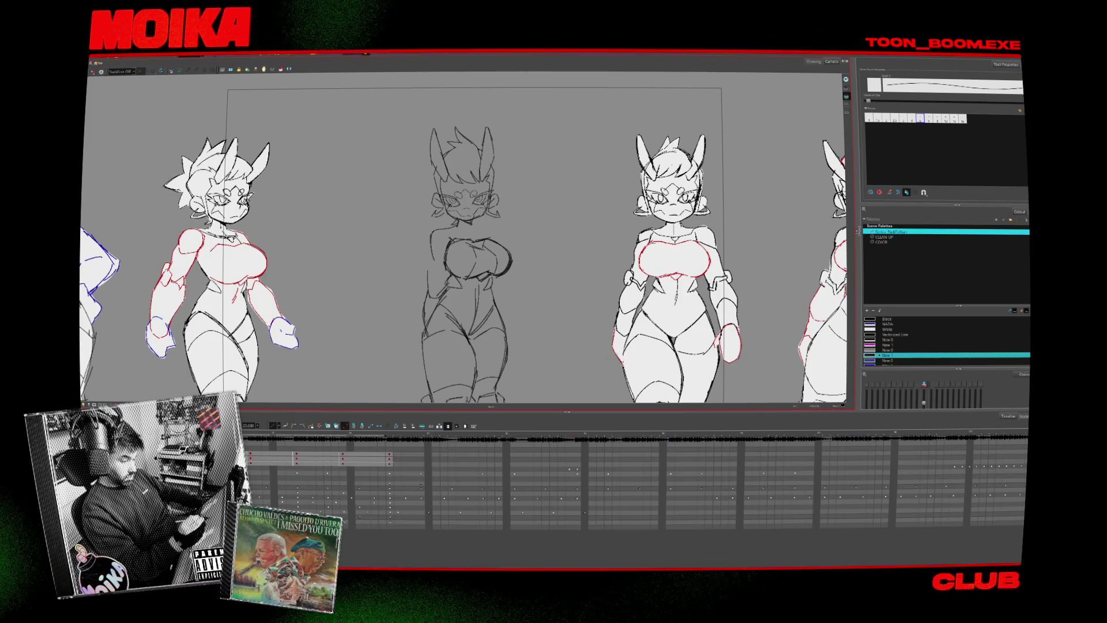
key(4)
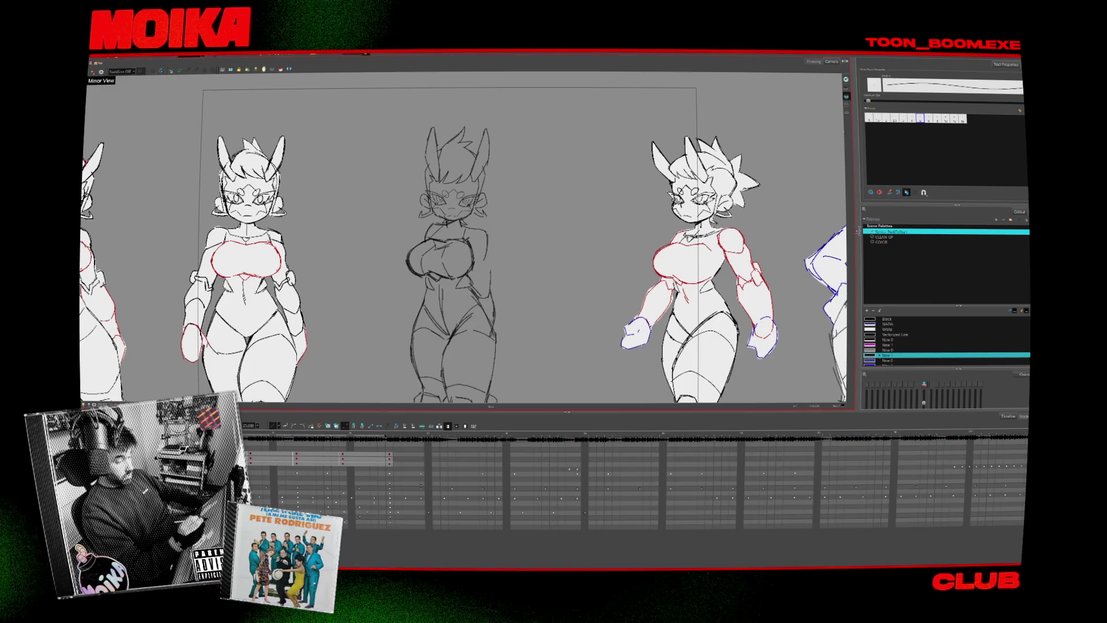
key(4)
key(4)
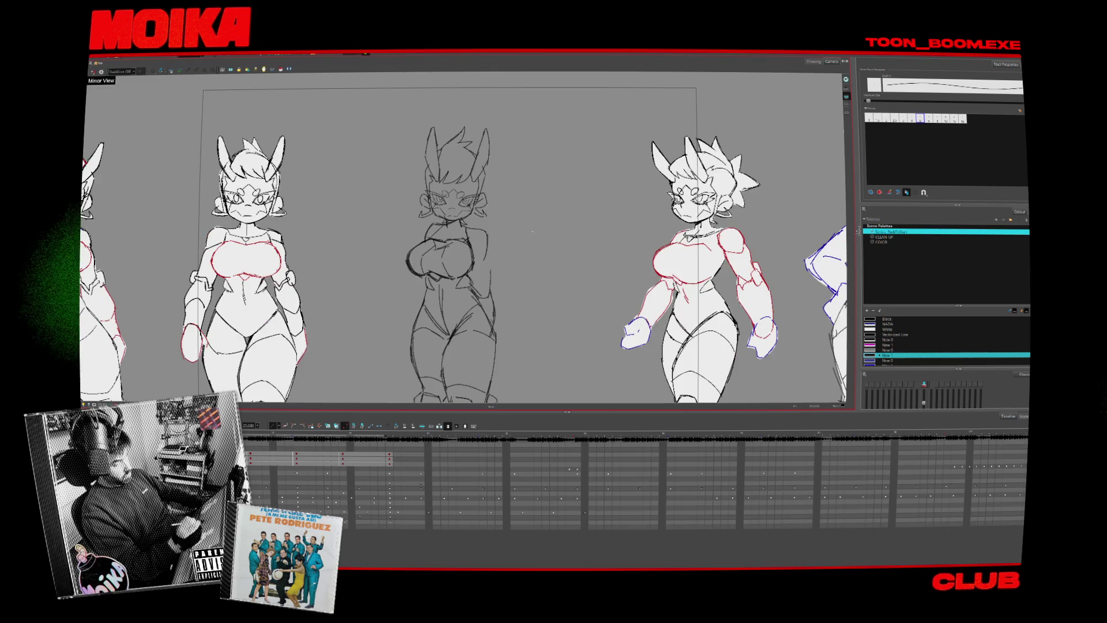
click(490, 243)
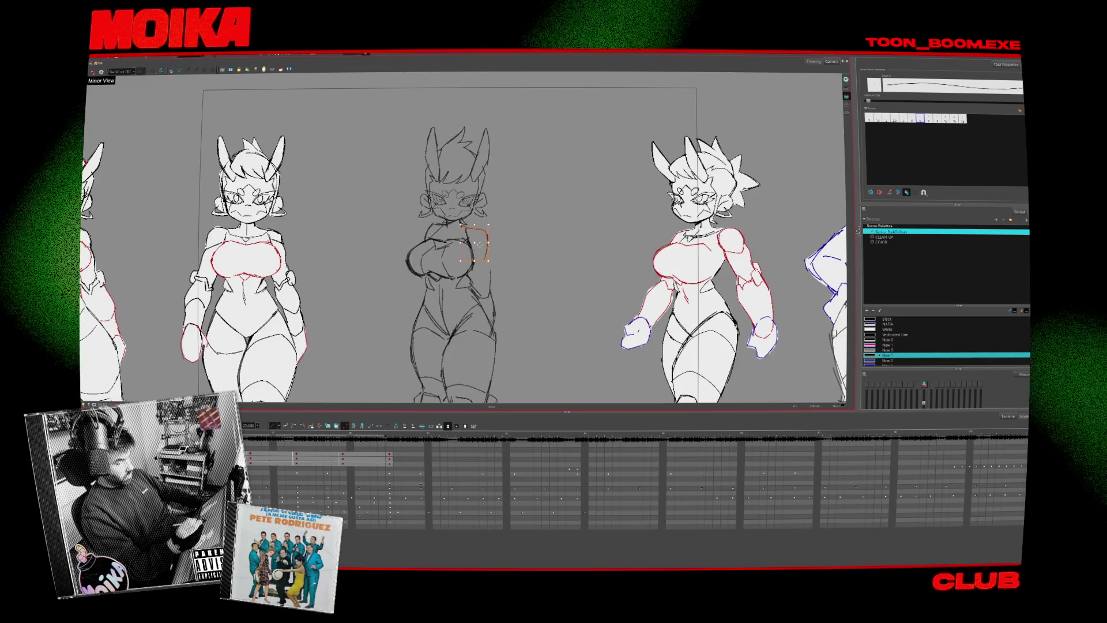
key(4)
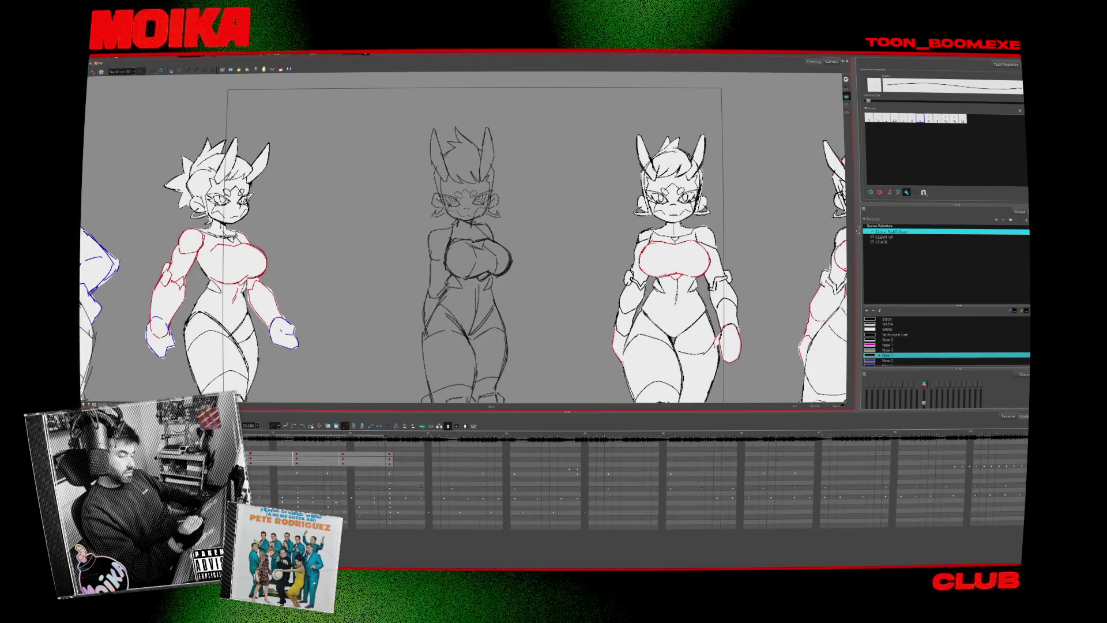
key(4)
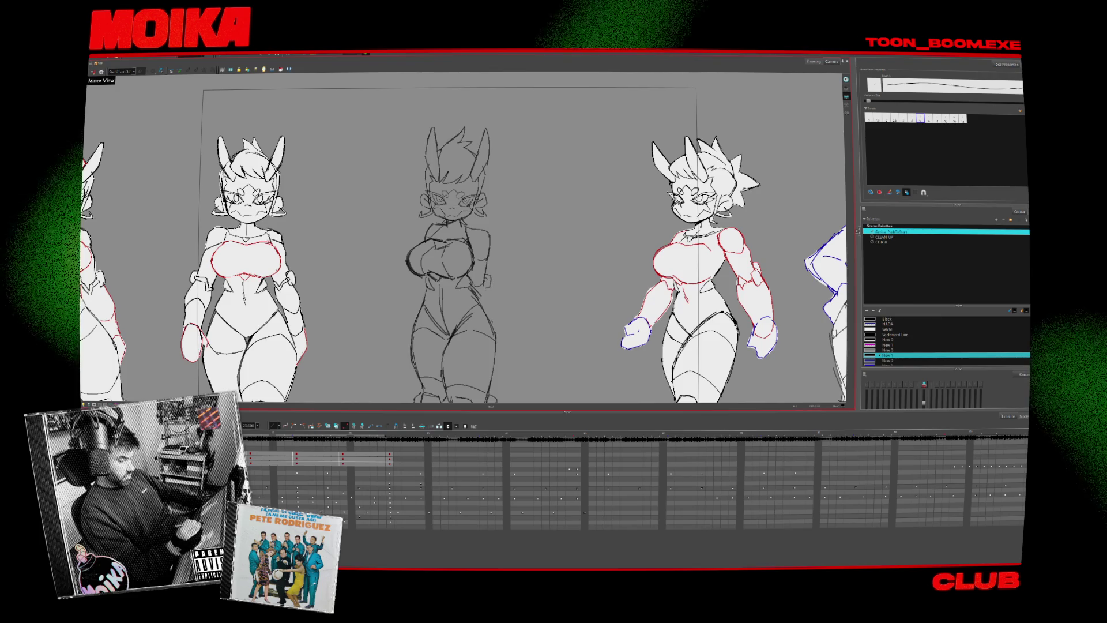
key(4)
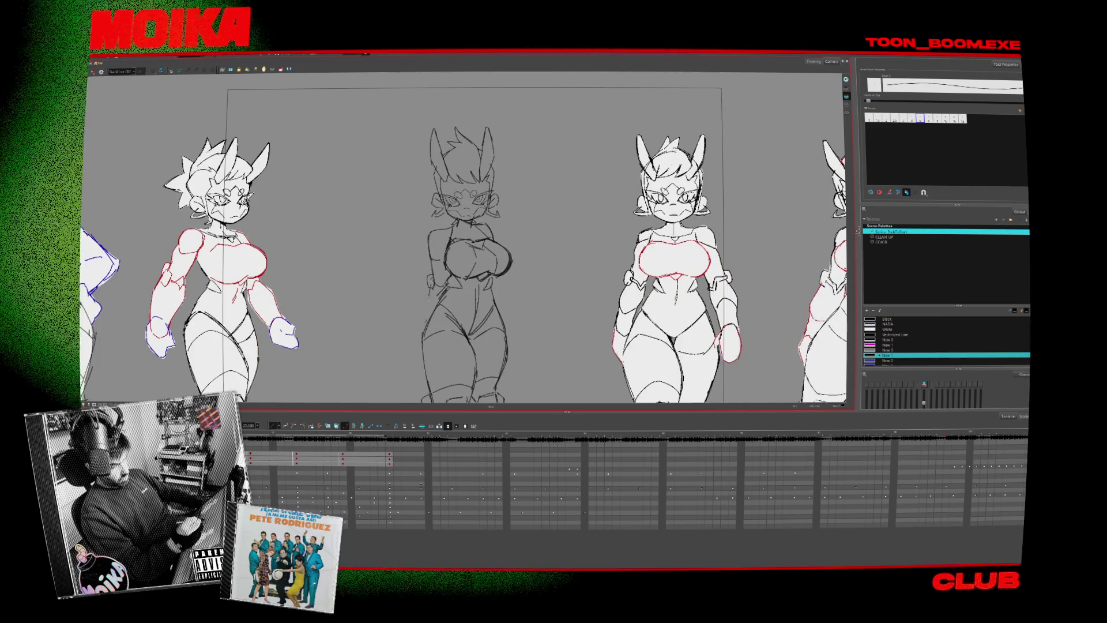
scroll(511, 181, down, 5)
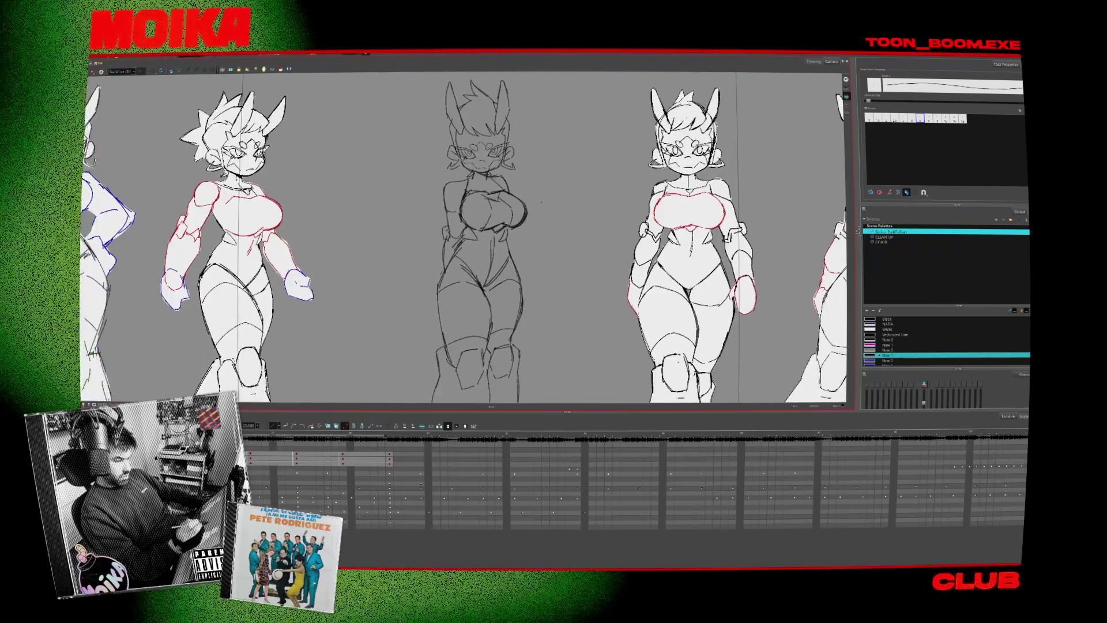
scroll(511, 181, up, 5)
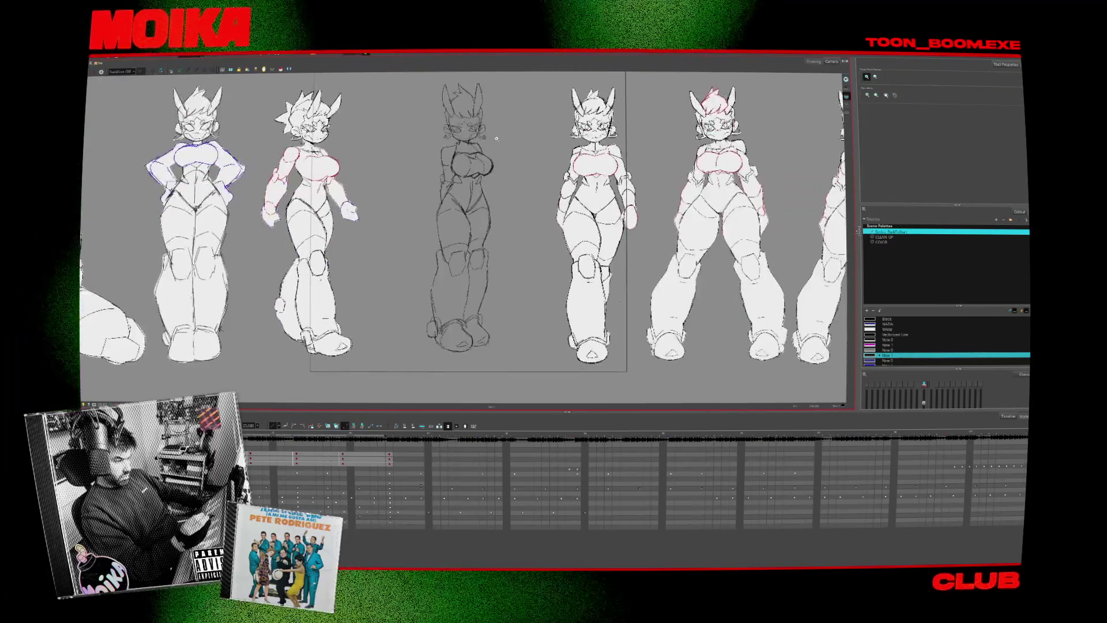
key(alt+b)
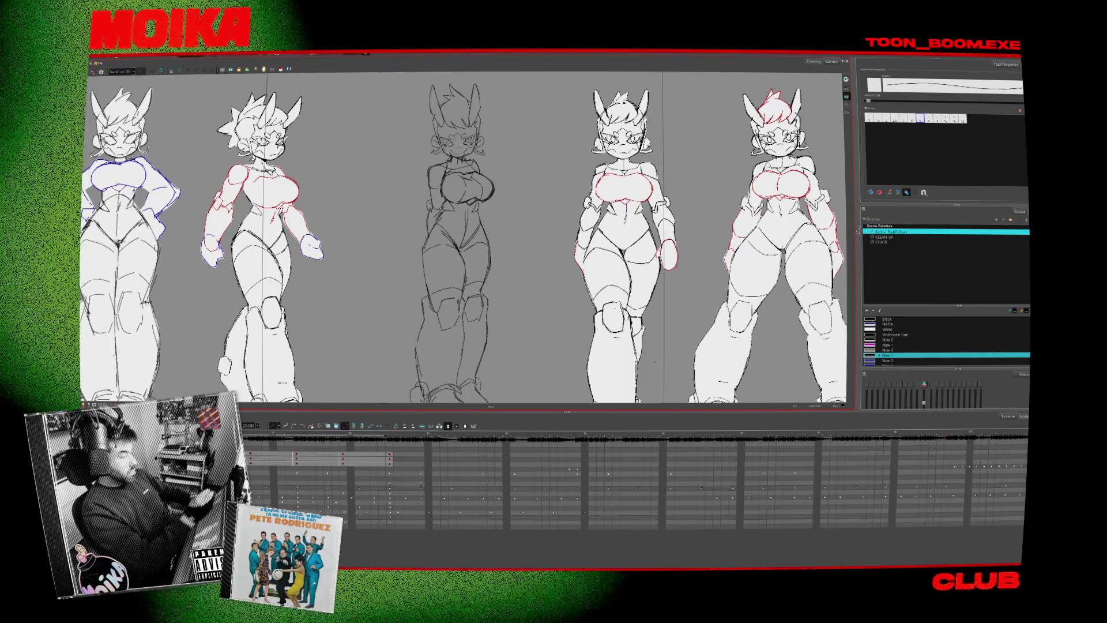
key(alt+s)
scroll(518, 327, down, 1)
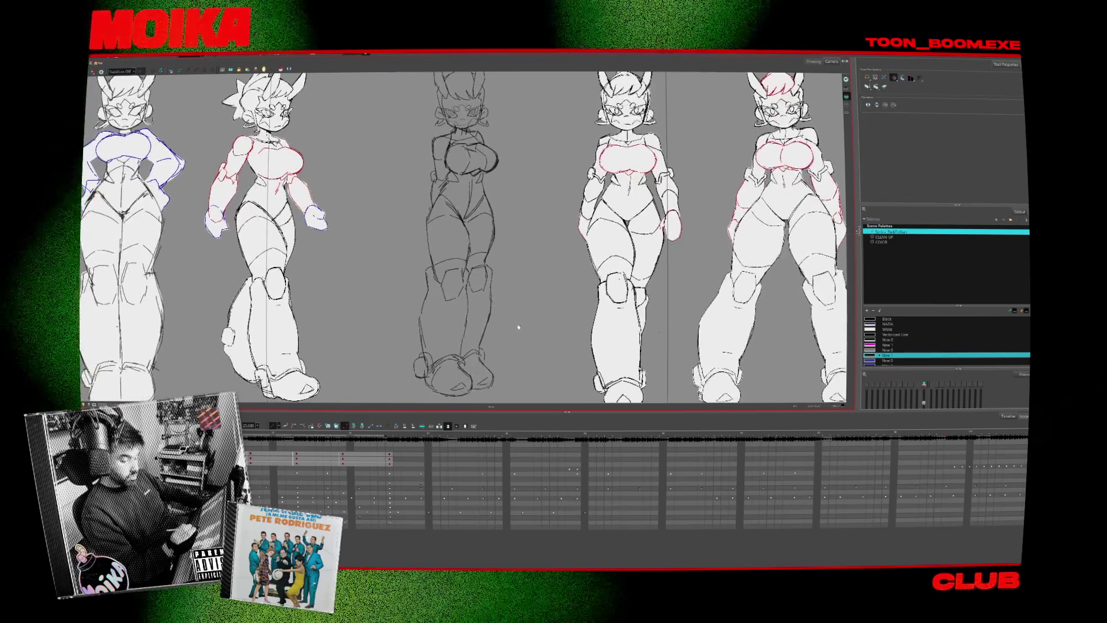
drag(519, 327, 519, 314)
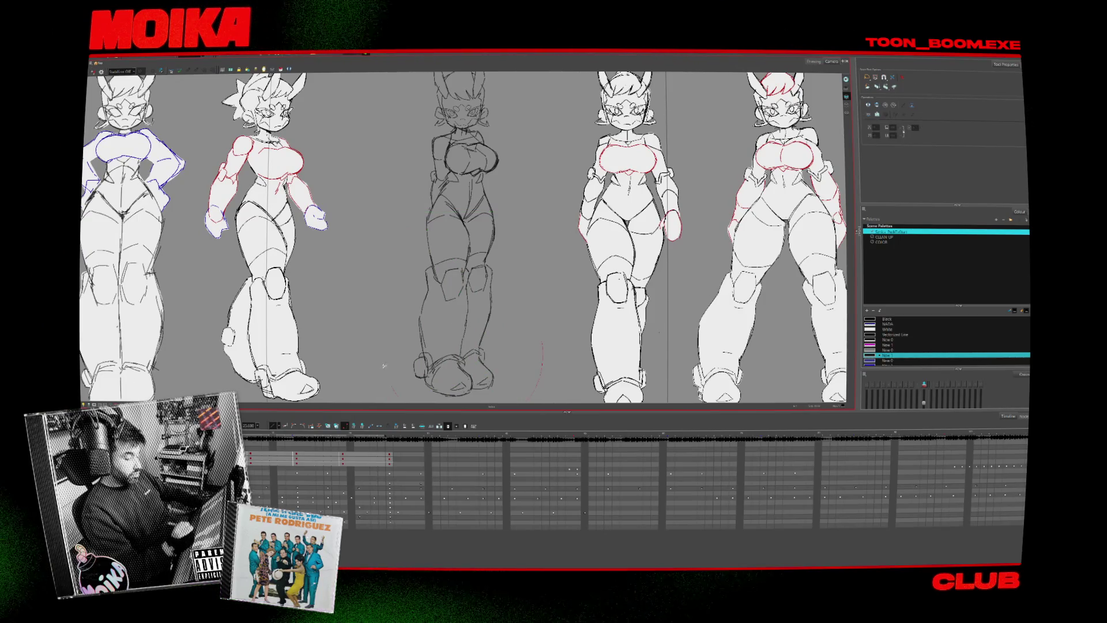
key(ctrl+a)
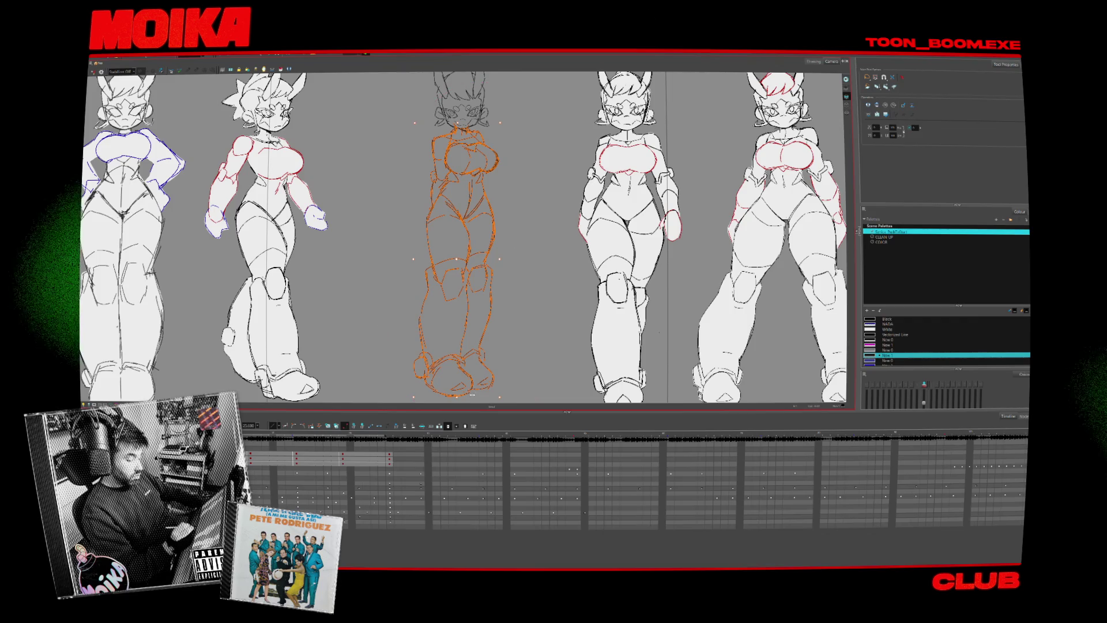
click(535, 355)
drag(540, 347, 502, 376)
click(458, 254)
scroll(472, 205, up, 2)
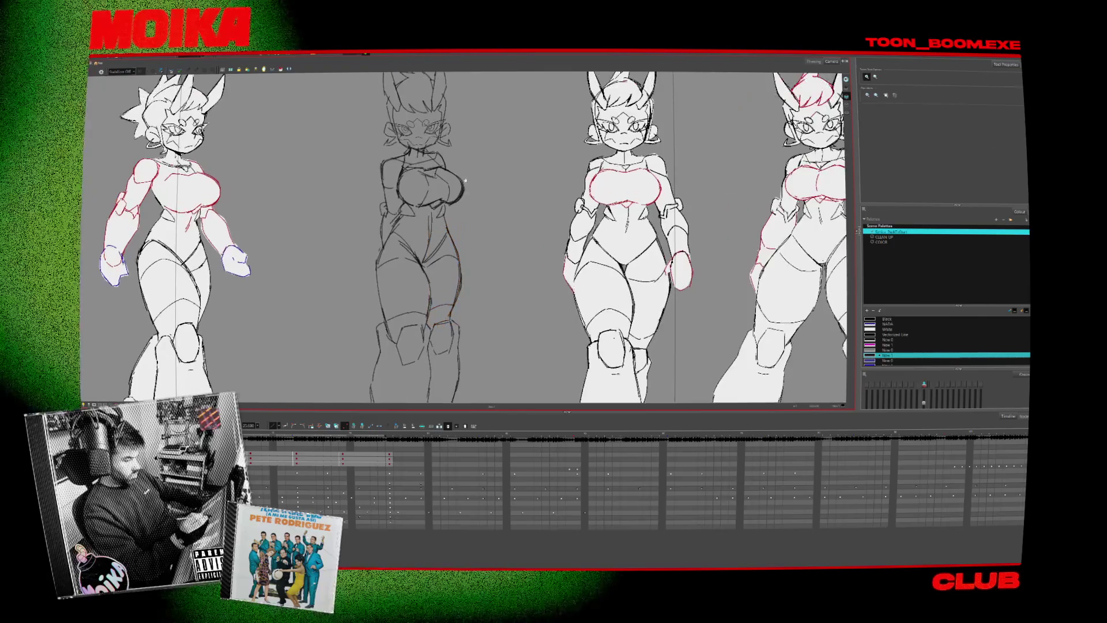
key(alt+b)
scroll(499, 290, up, 1)
key(period)
key(period)
key(period)
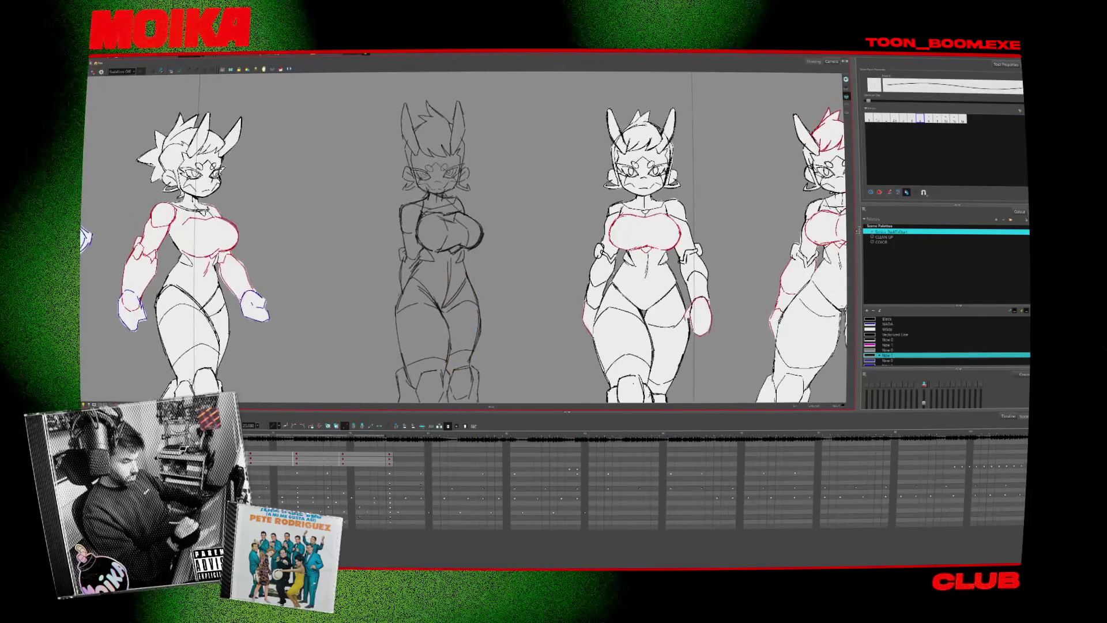
key(comma)
- Draw a small curved arc in the middle and flip frames to compare it with the full-body sketch
key(period)
drag(454, 201, 477, 232)
key(comma)
key(period)
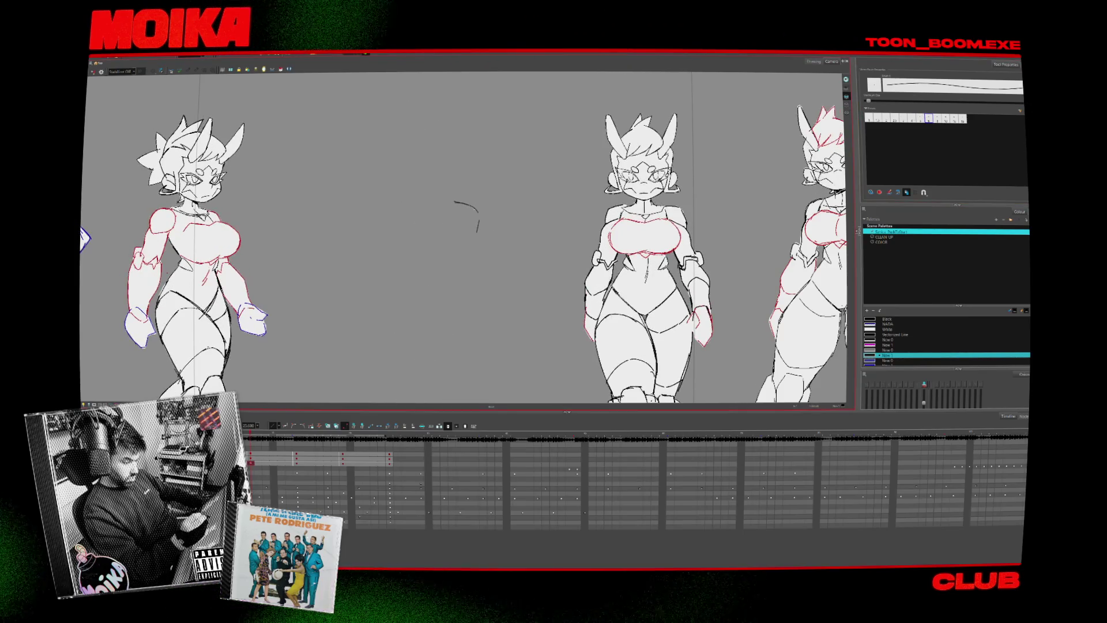
key(comma)
key(period)
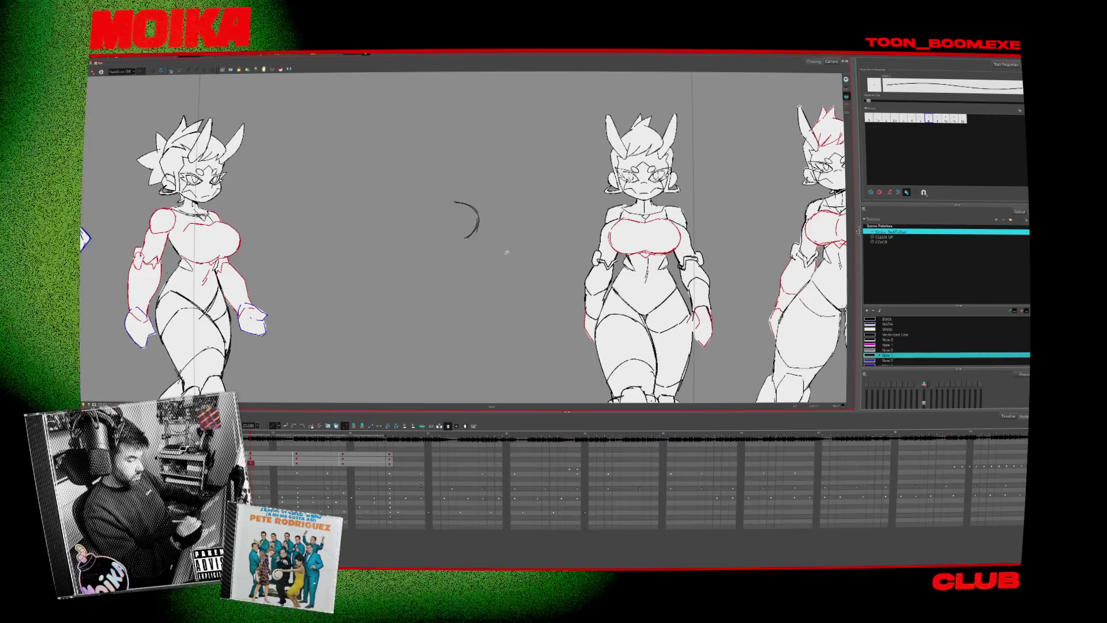
key(period)
key(comma)
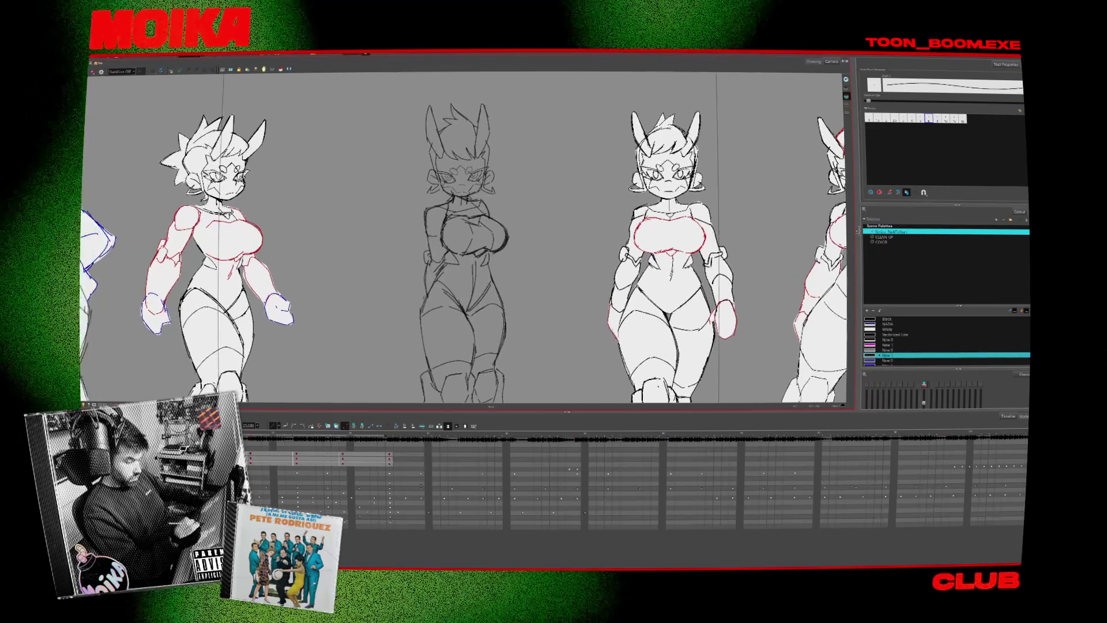
key(period)
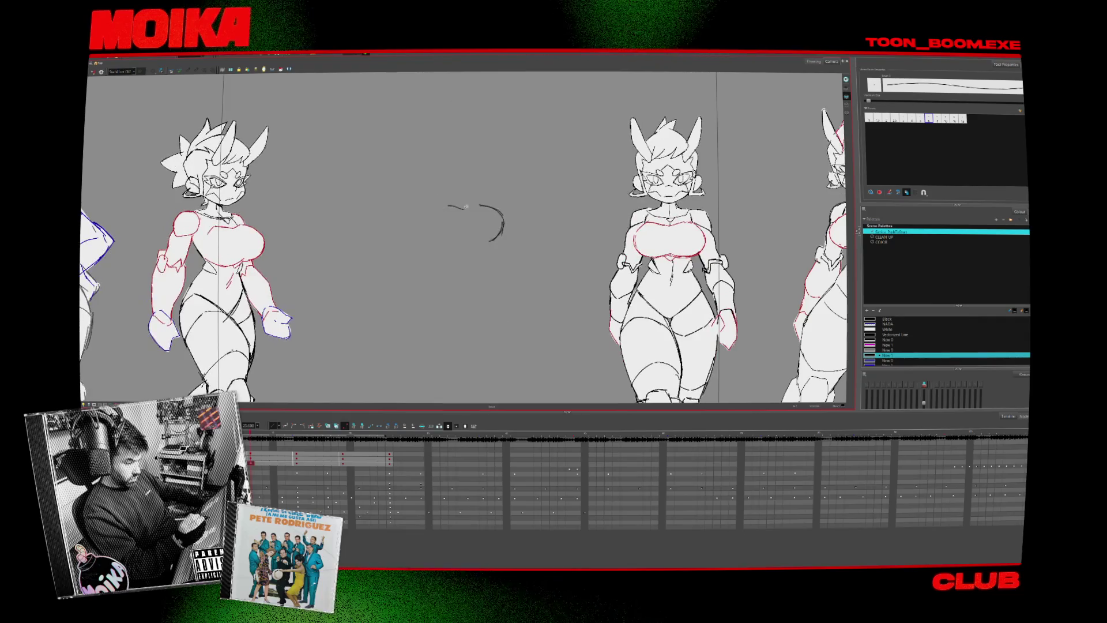
- Close the arc into a full head loop and flip between neighbouring frames to compare
drag(451, 207, 465, 246)
key(period)
key(comma)
key(period)
key(comma)
key(period)
key(comma)
key(period)
key(comma)
key(period)
key(comma)
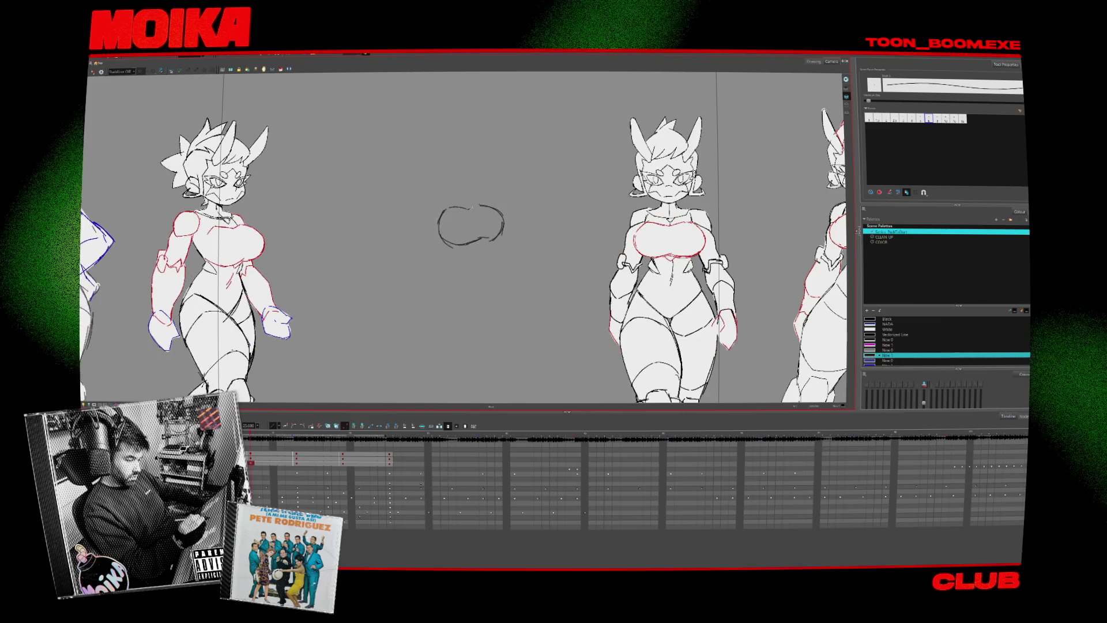
- Add a short stroke beside the head loop, then step to another frame
click(451, 206)
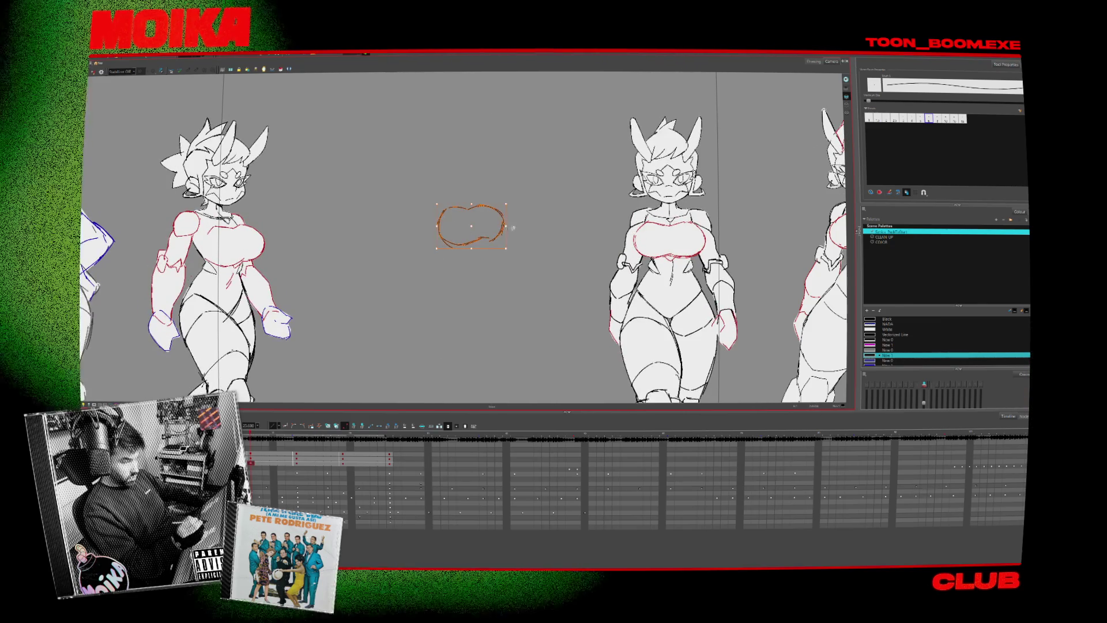
click(513, 228)
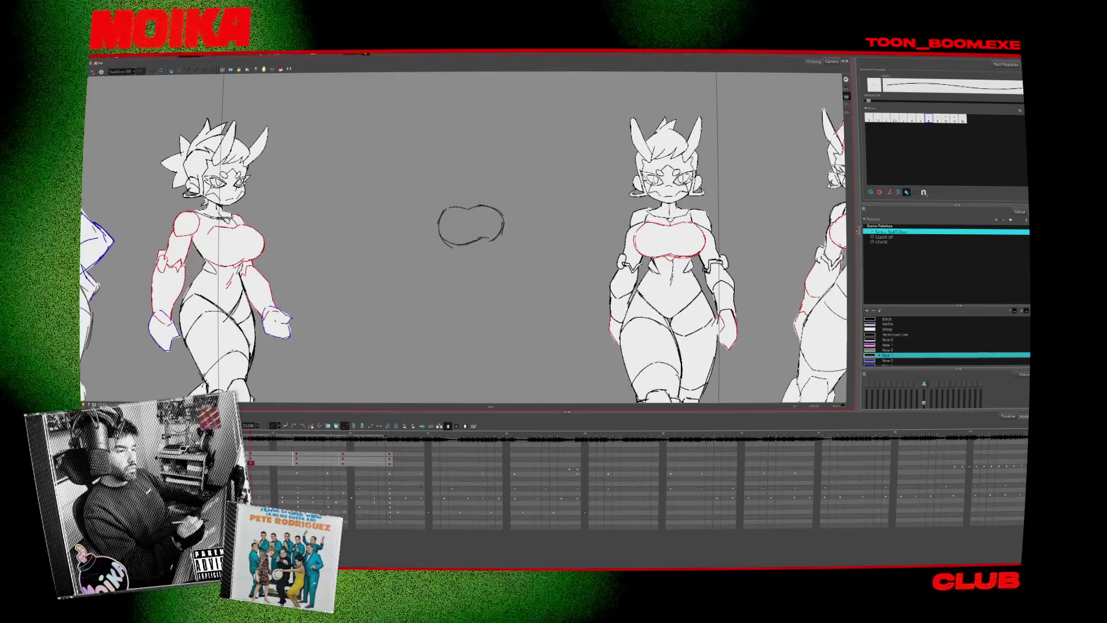
drag(532, 235, 547, 228)
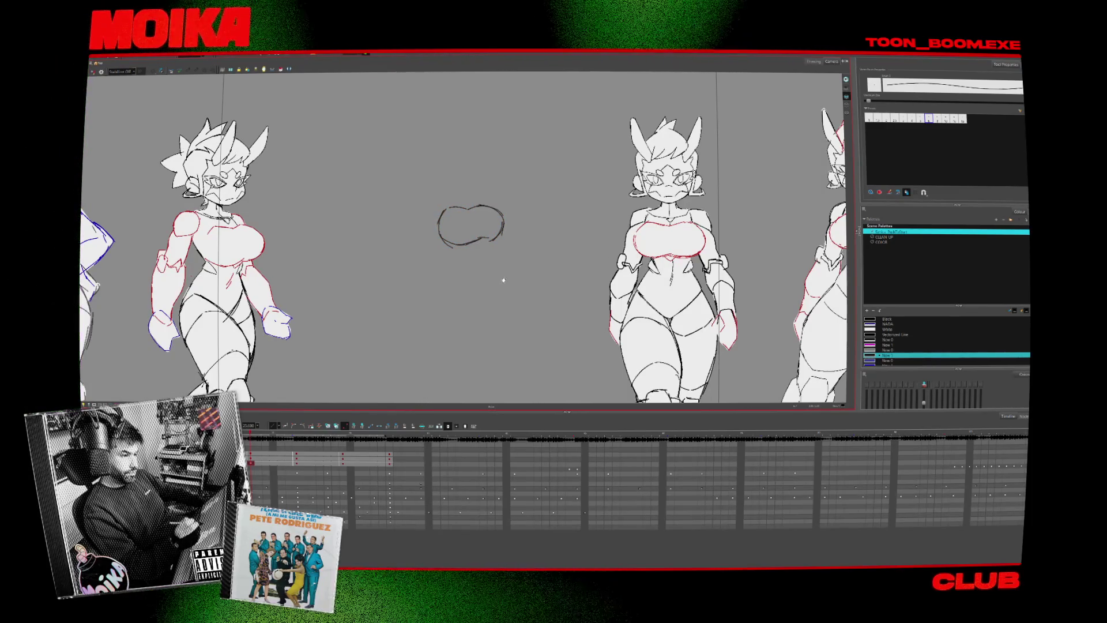
key(period)
key(period)
key(period)
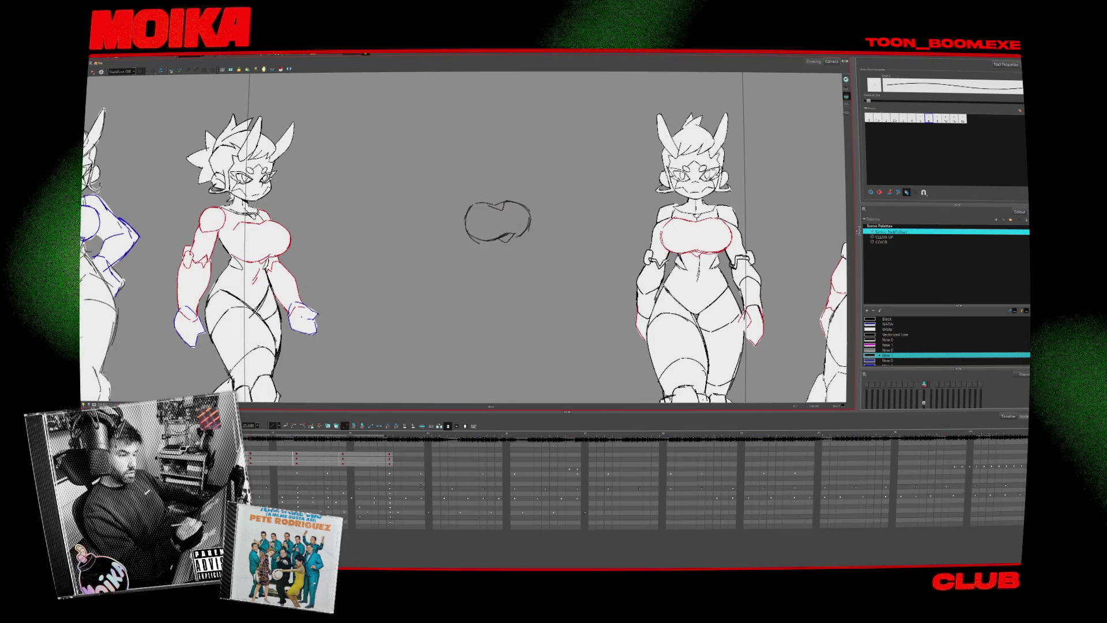
- Select the head loop, zoom in tightly on it, and play back the lineup to compare poses
drag(458, 195, 536, 243)
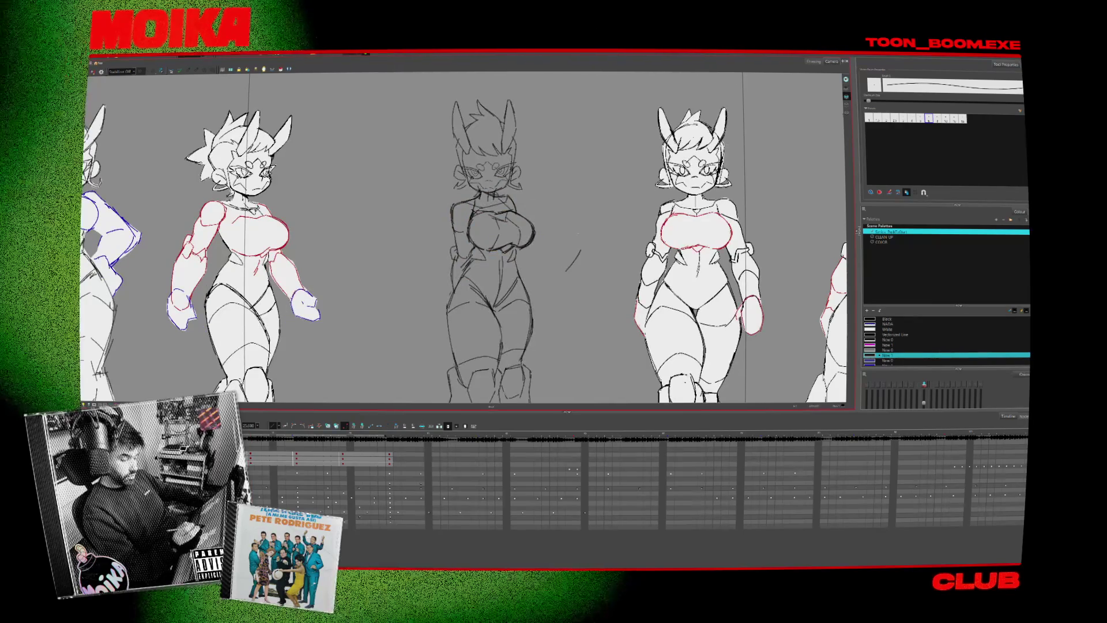
key(alt+z)
scroll(579, 233, down, 3)
drag(415, 163, 667, 396)
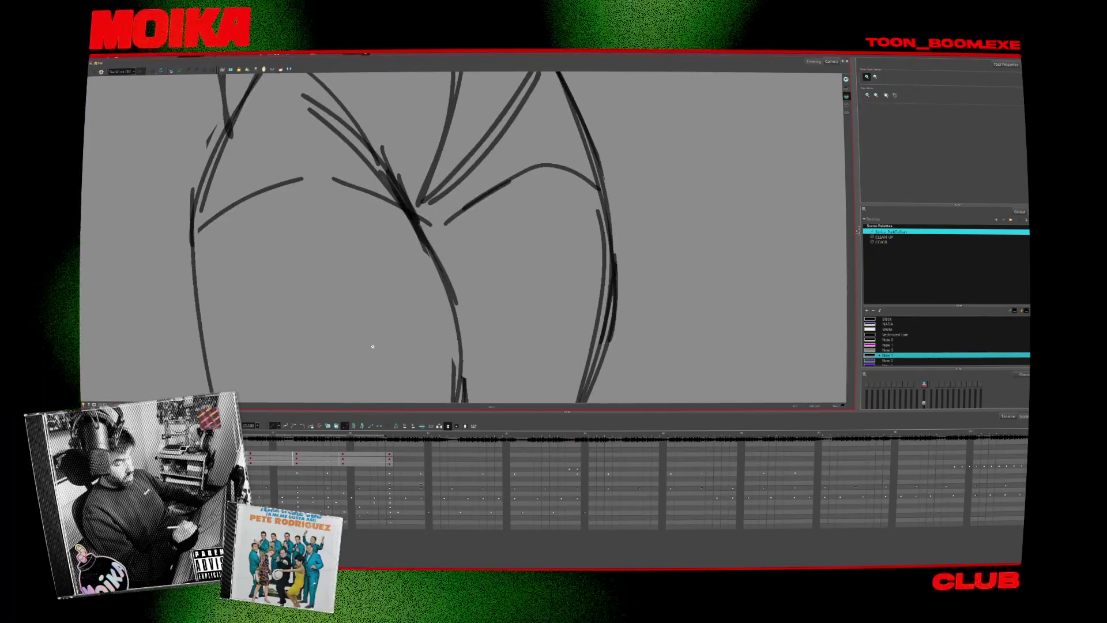
scroll(523, 300, up, 4)
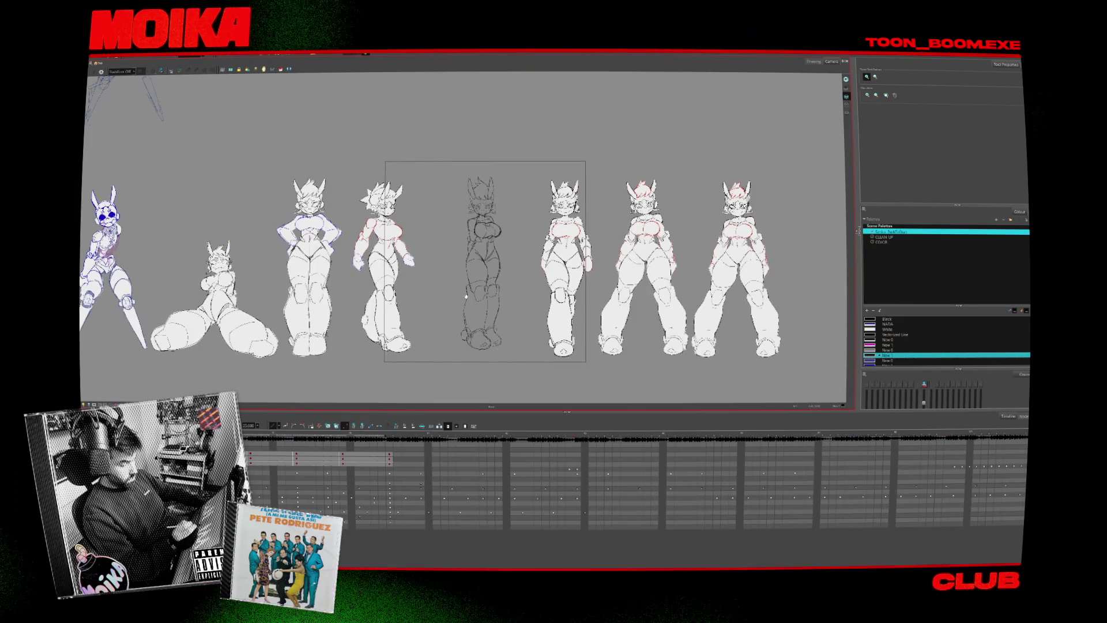
scroll(461, 305, down, 2)
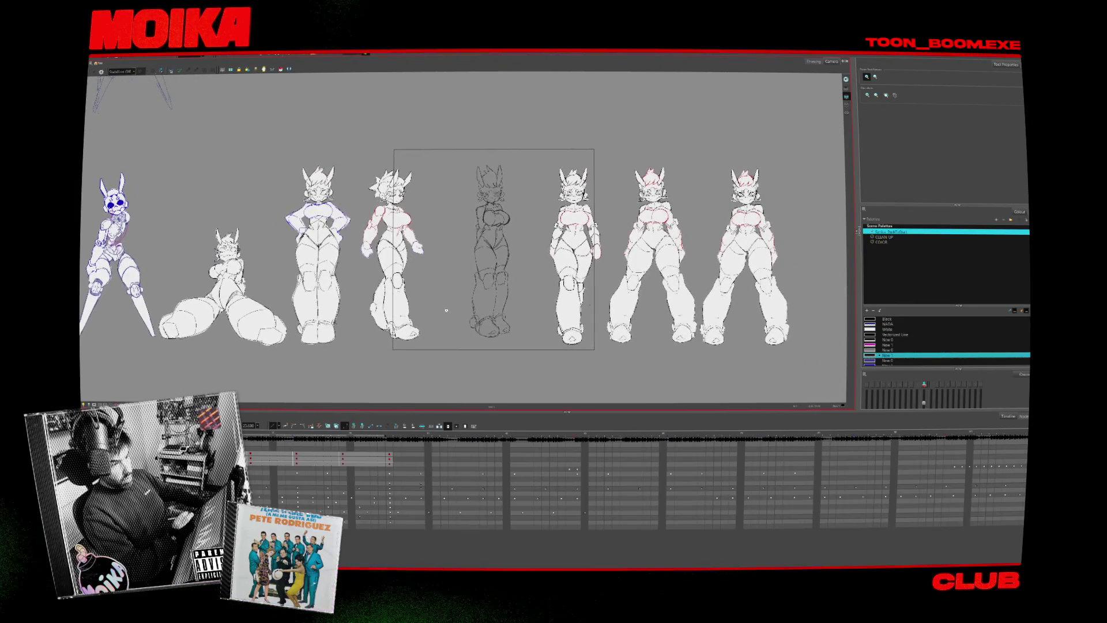
key(Return)
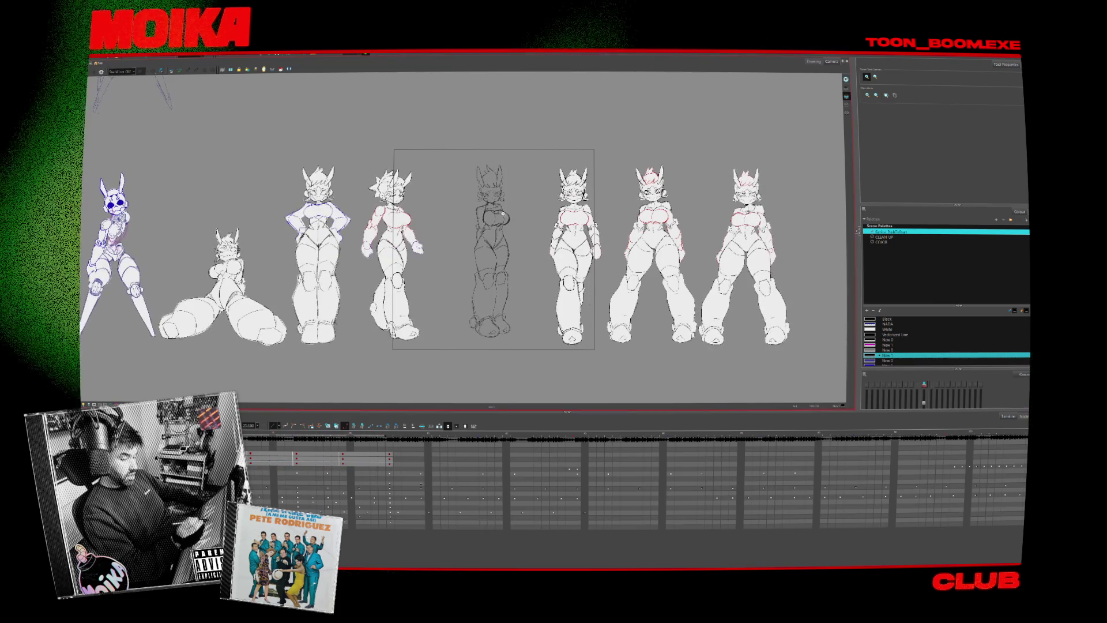
scroll(508, 213, up, 3)
scroll(512, 214, up, 1)
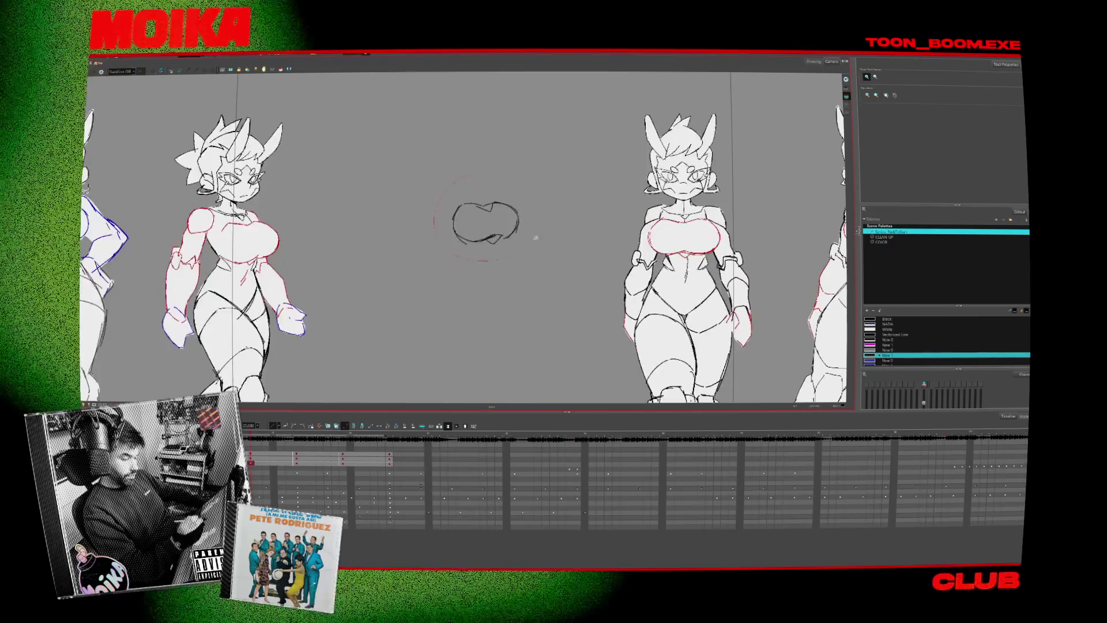
click(522, 242)
key(Return)
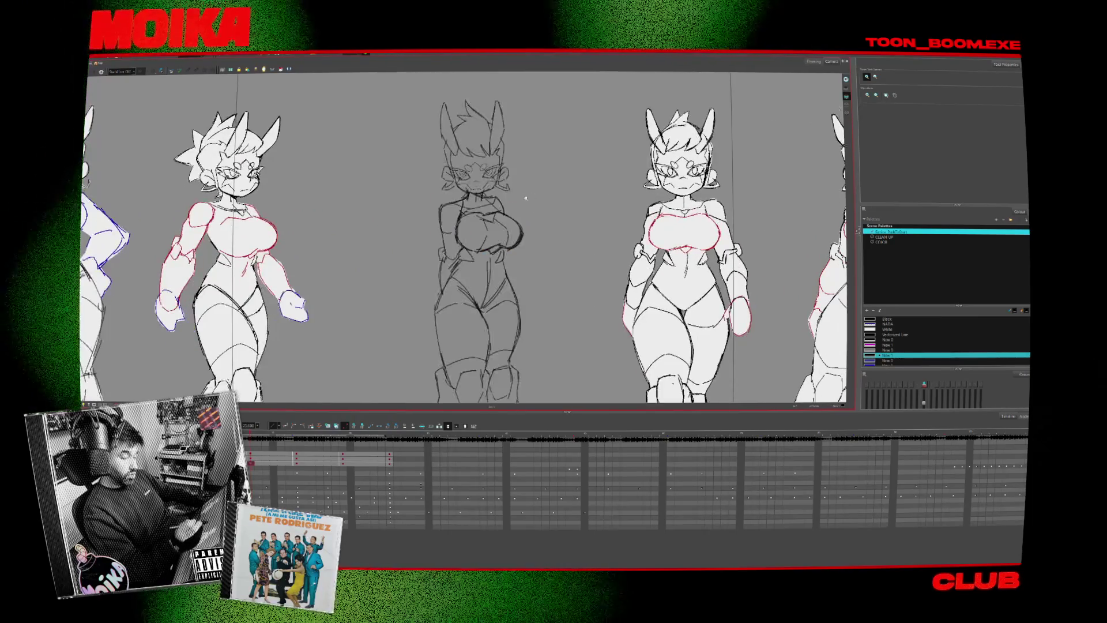
- Switch to the Brush to sketch the chest and torso under the head
key(alt+b)
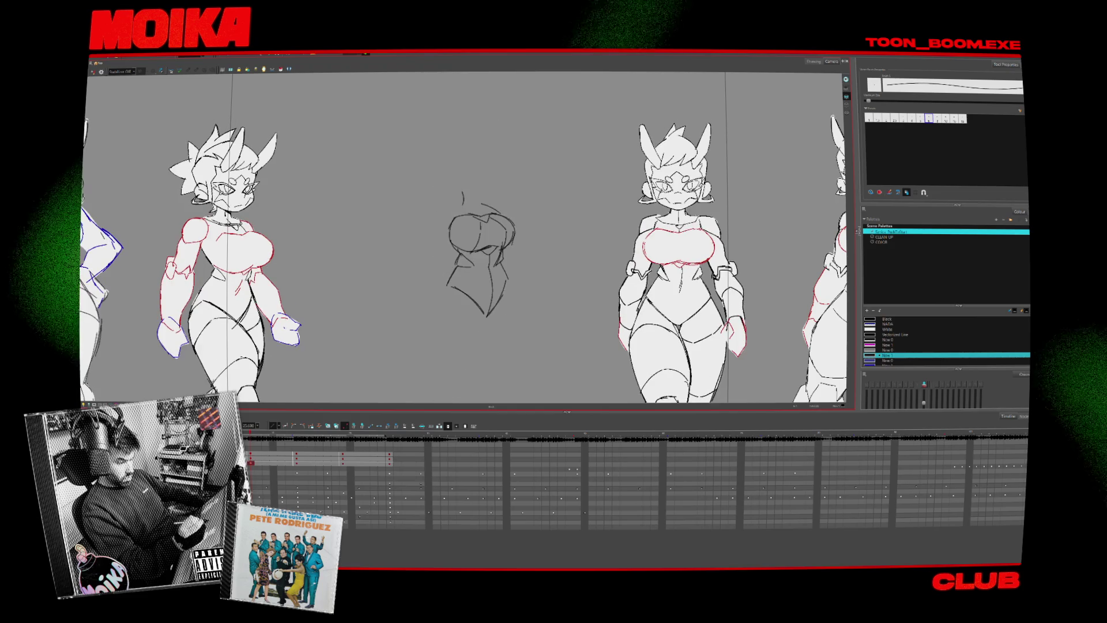
- Reshape the torso's upper strokes, play back, and check the sketch in mirrored view
mouse_move(526, 237)
mouse_down()
mouse_move(472, 241)
mouse_move(523, 217)
mouse_up()
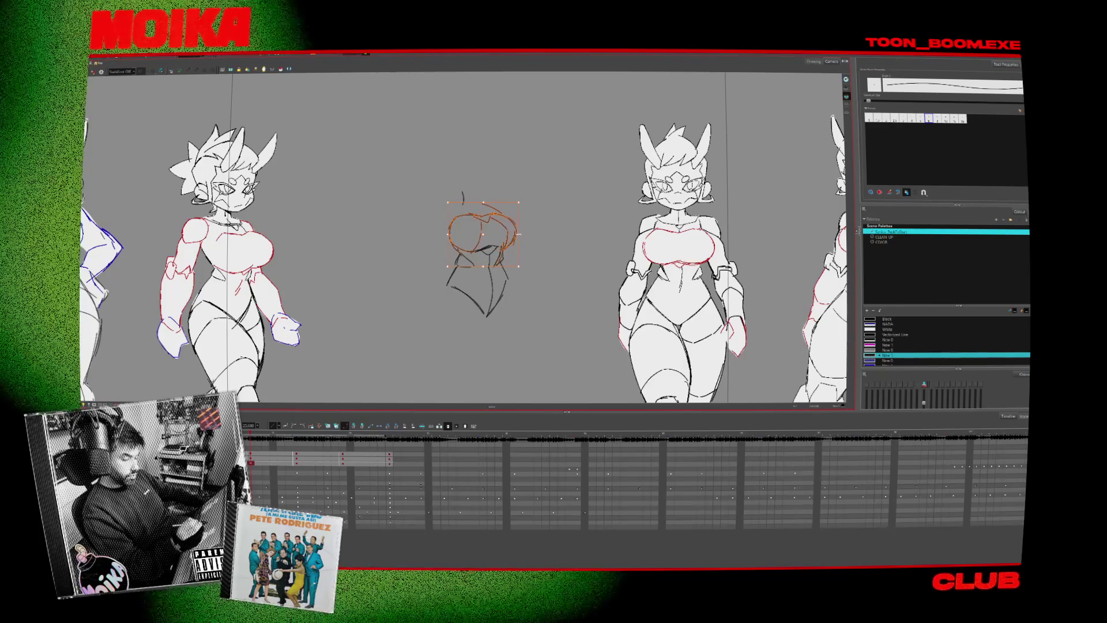
key(Return)
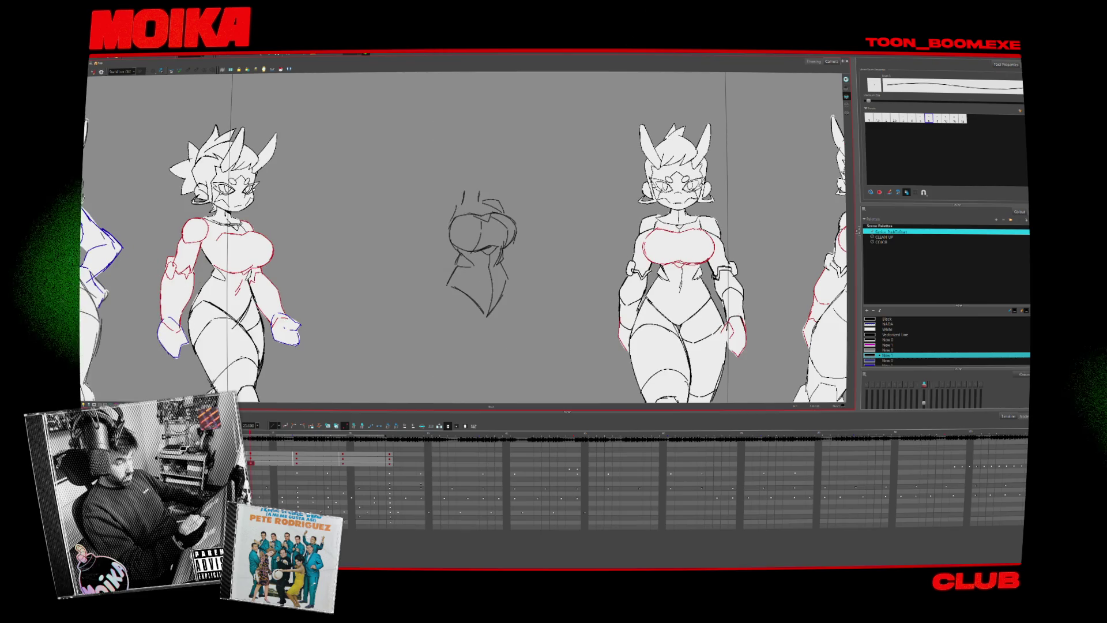
key(4)
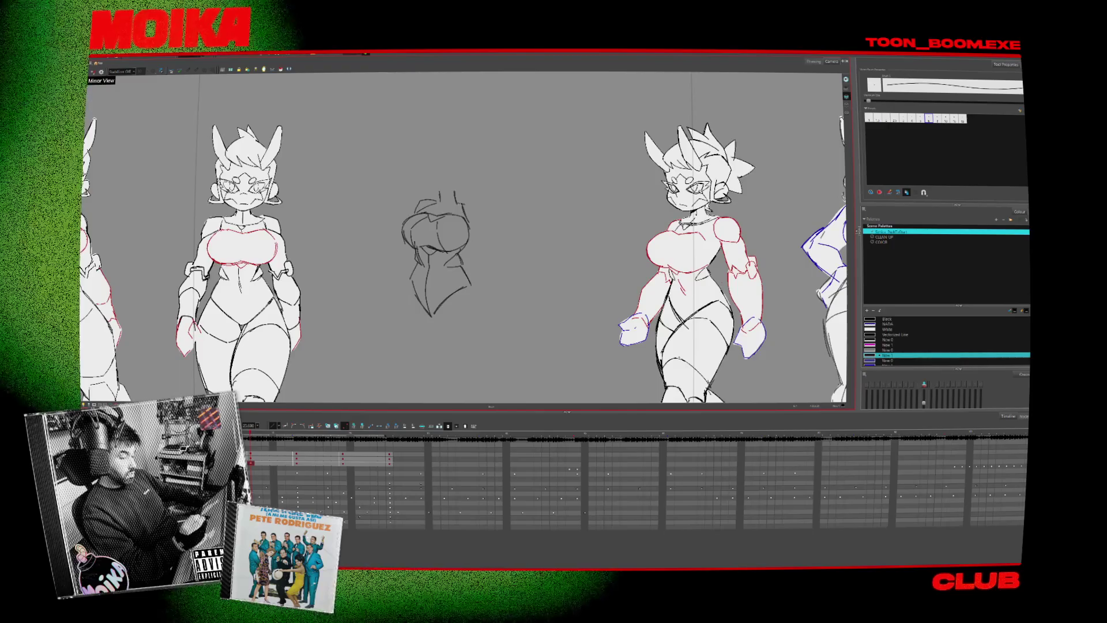
key(4)
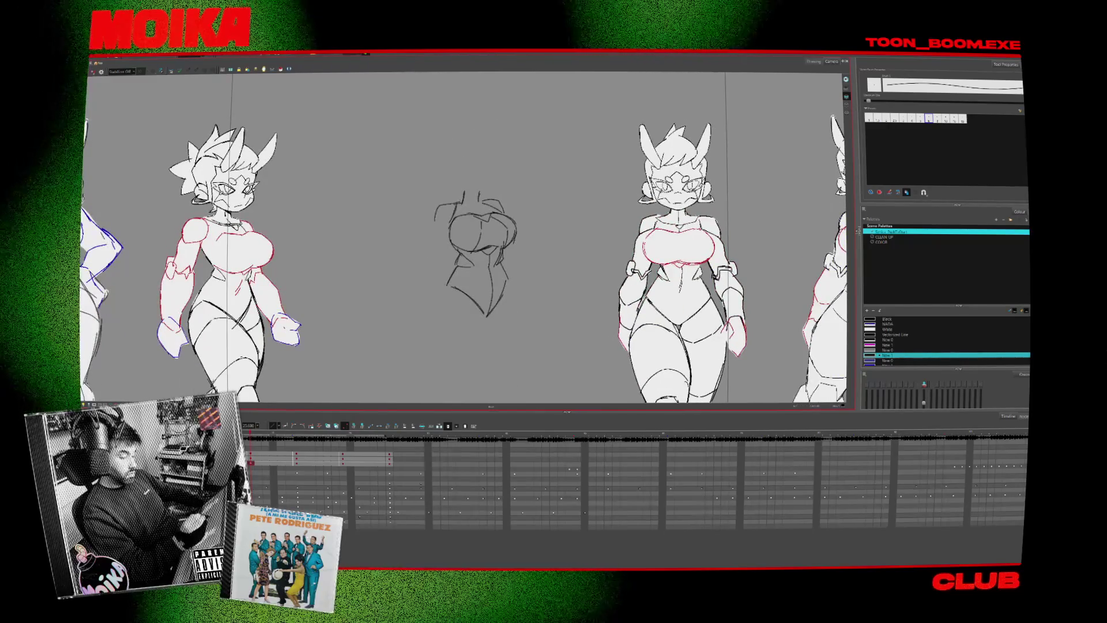
- Add a curve at the left shoulder, recheck it mirrored, and compare torso and full-body frames
drag(462, 203, 451, 237)
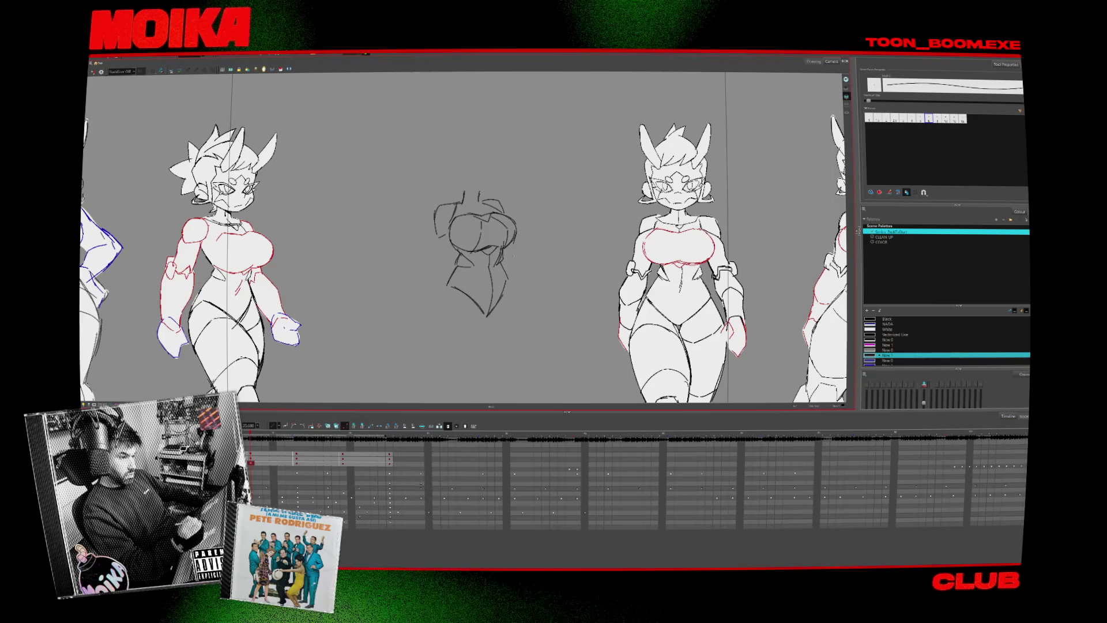
key(4)
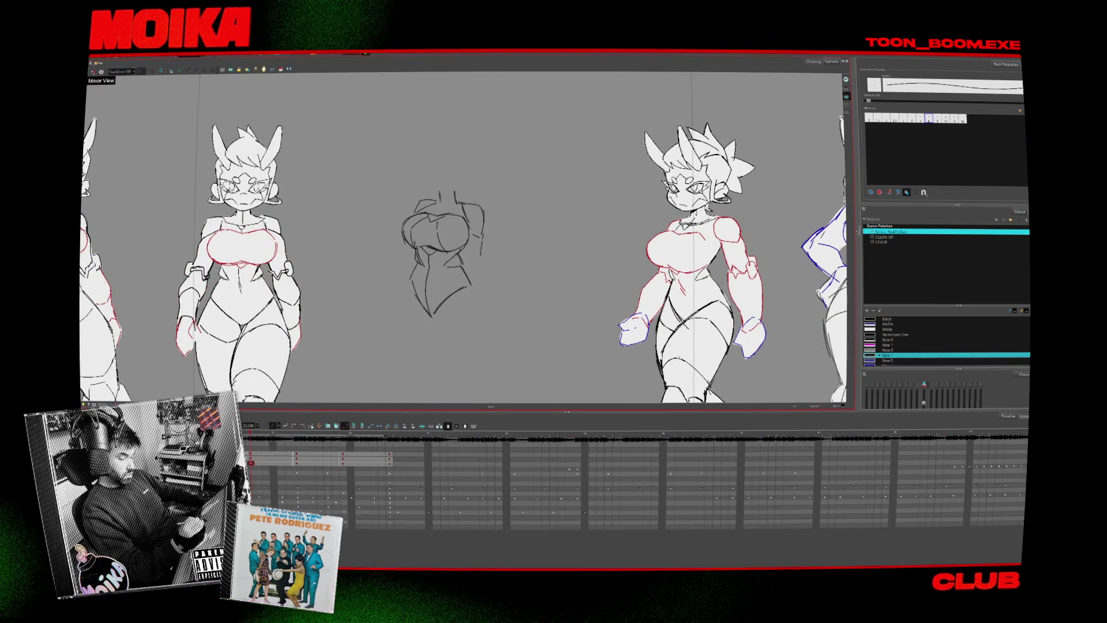
key(4)
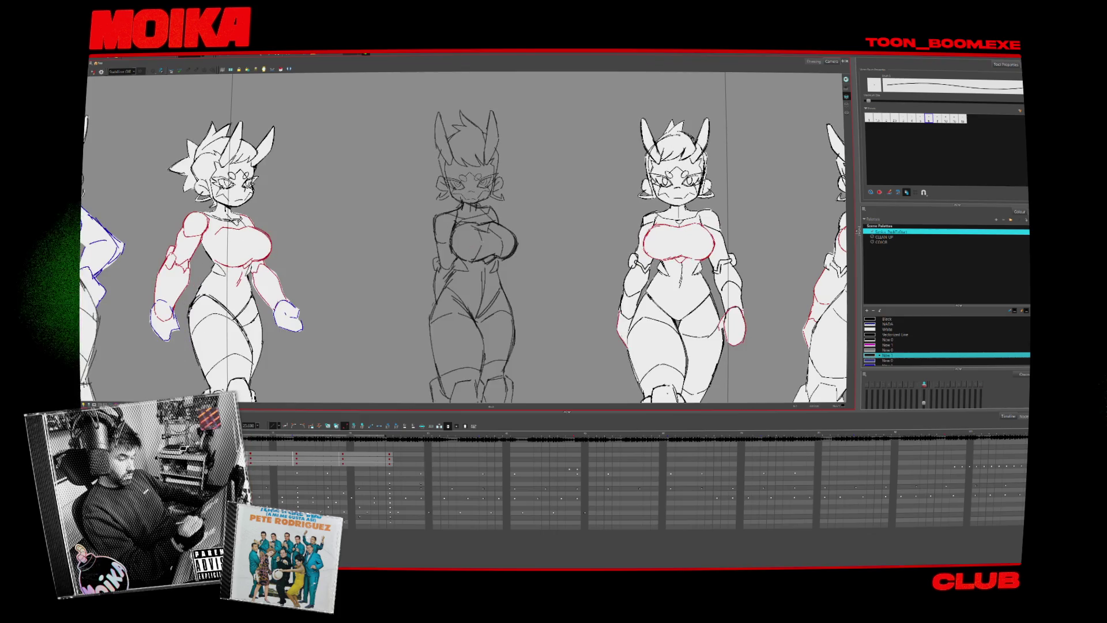
click(452, 264)
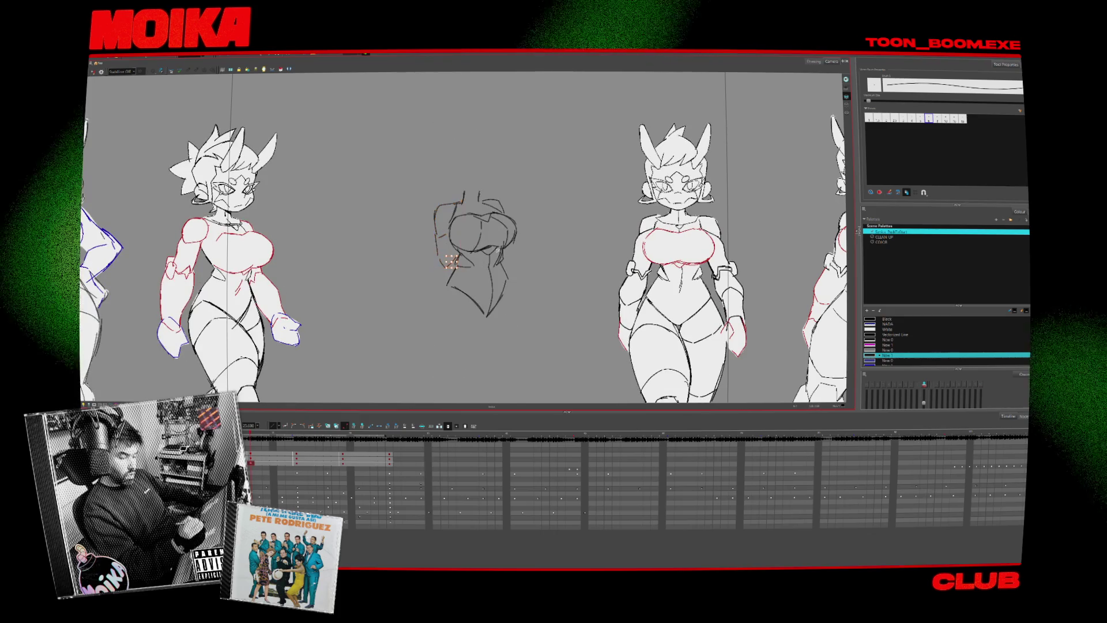
click(437, 231)
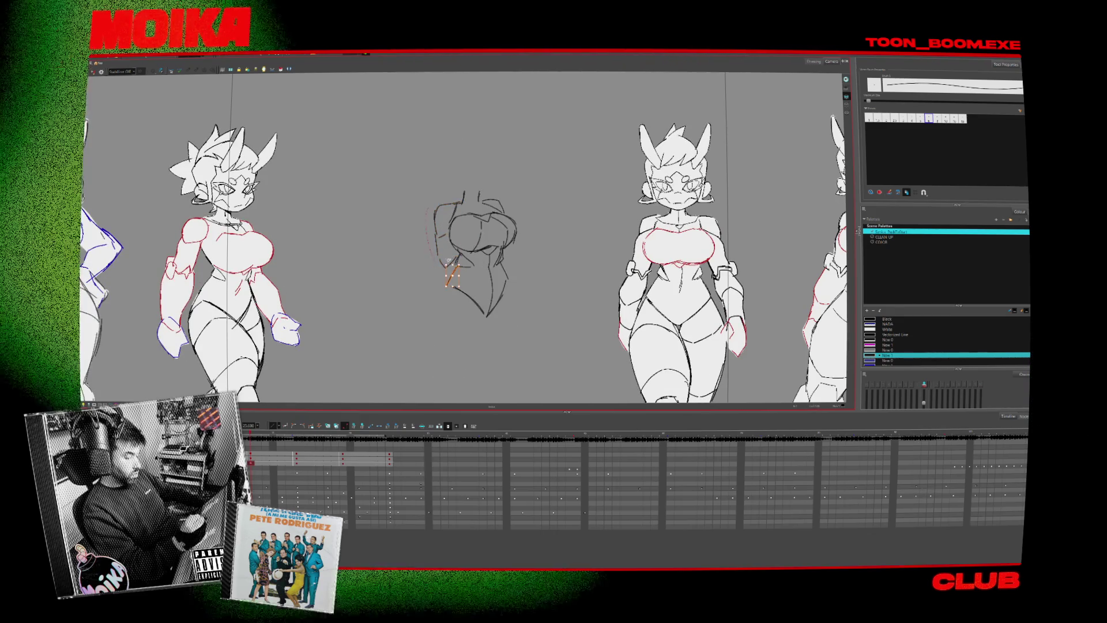
key(period)
key(comma)
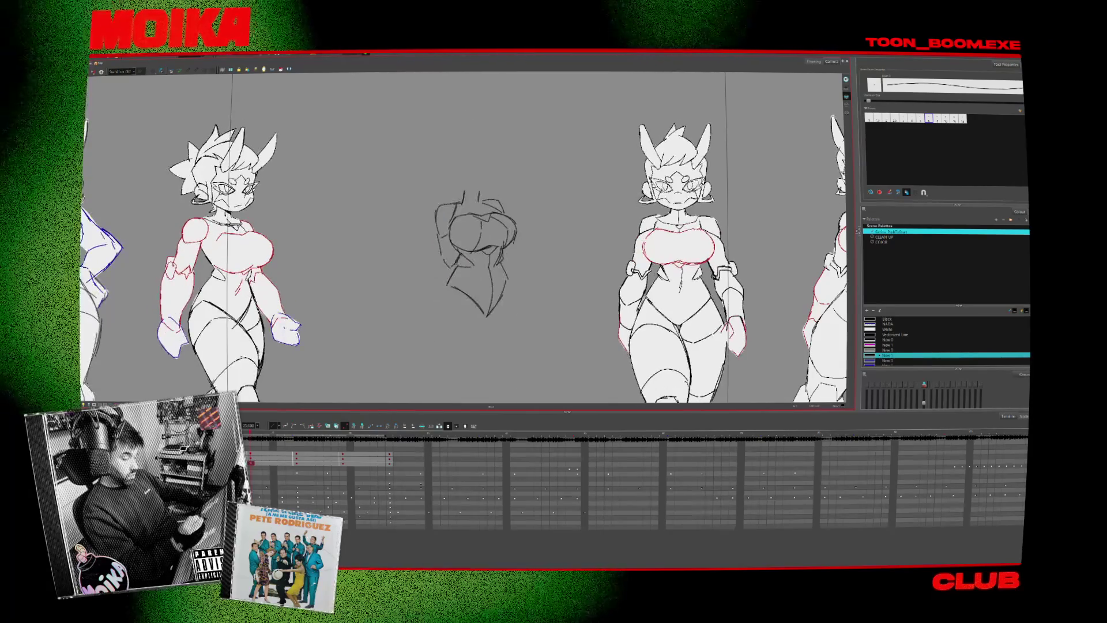
key(period)
key(comma)
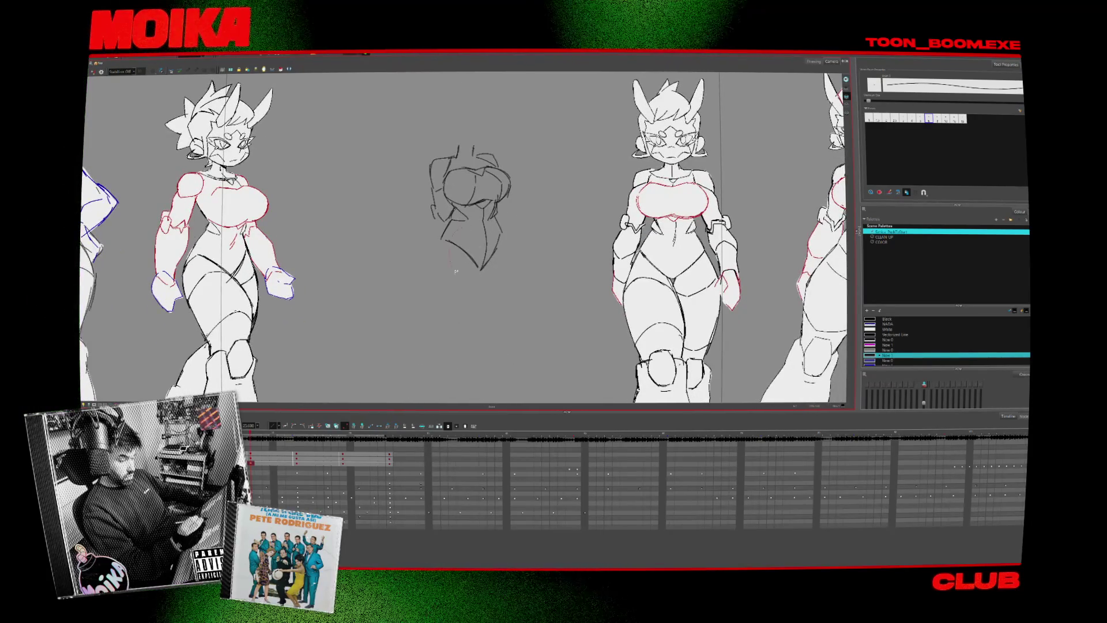
- Flip back and forth between the torso-only and full-body frames to compare them
key(period)
key(period)
key(period)
key(period)
key(comma)
key(comma)
key(comma)
key(period)
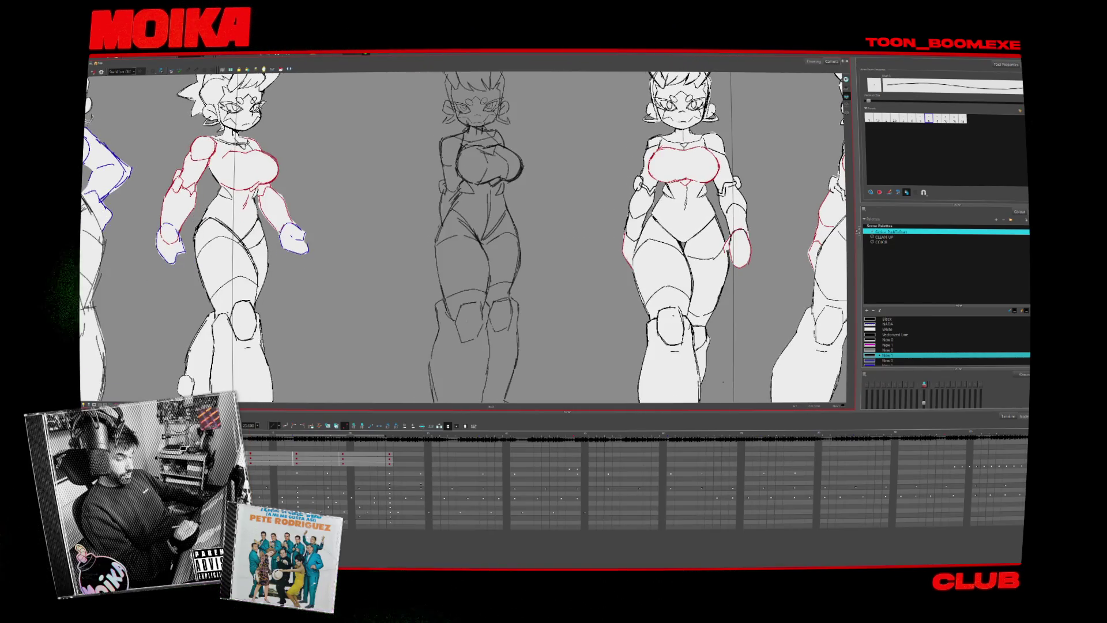
key(comma)
key(period)
key(comma)
key(period)
key(comma)
key(period)
key(comma)
key(period)
key(comma)
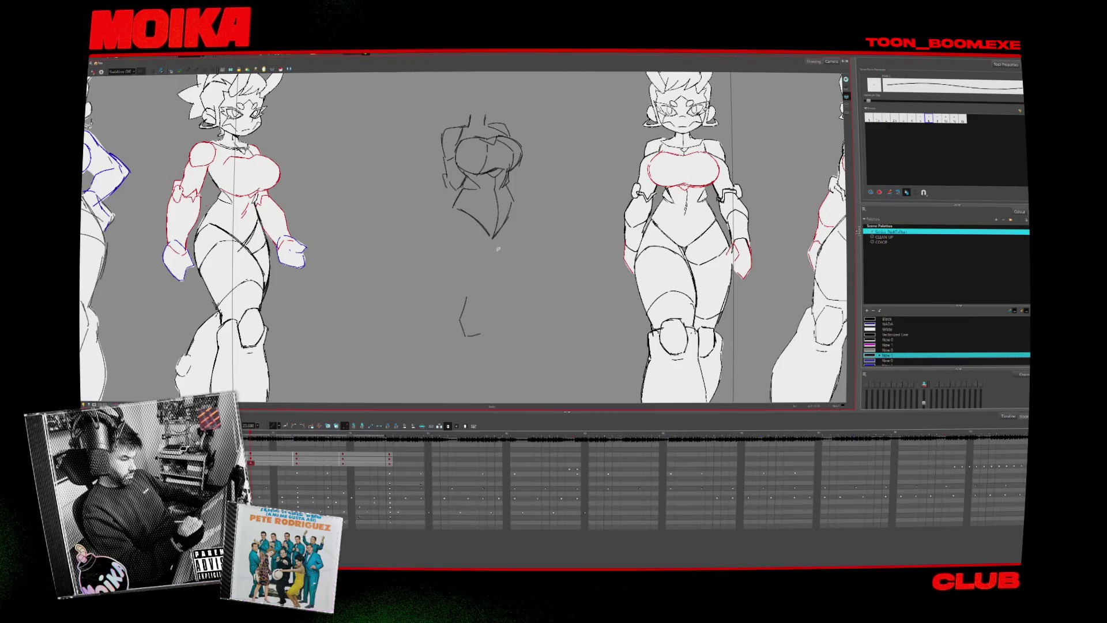
- Zoom out and lasso the lower half of the full-body middle sketch
scroll(500, 296, down, 5)
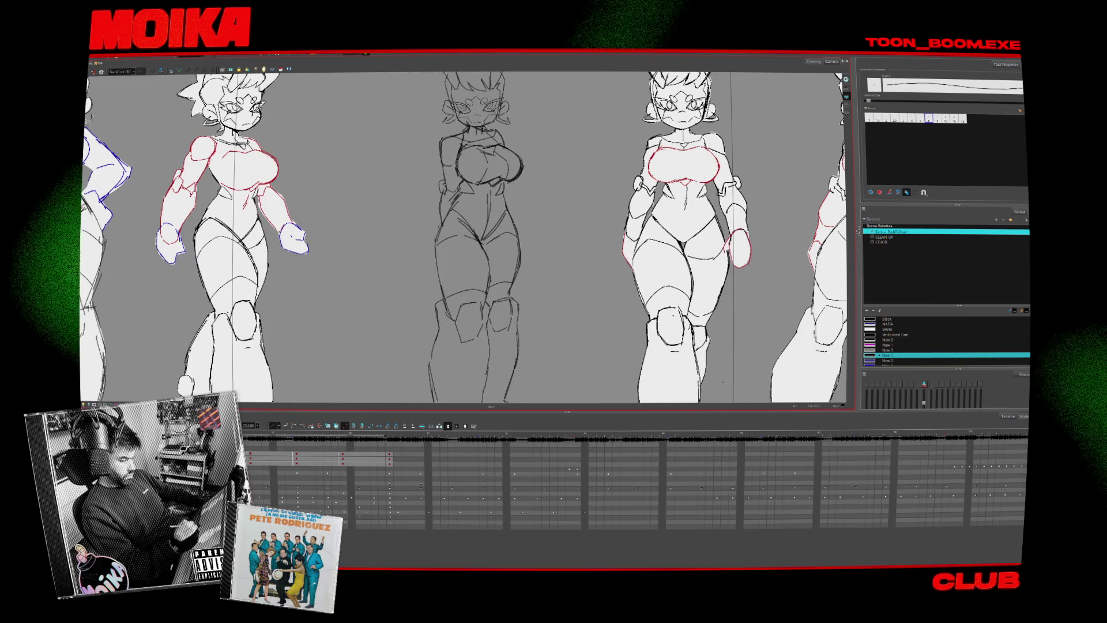
click(499, 297)
drag(546, 277, 378, 307)
- Delete the sketch's lower half and redraw long, angled striding legs below the bust
key(Delete)
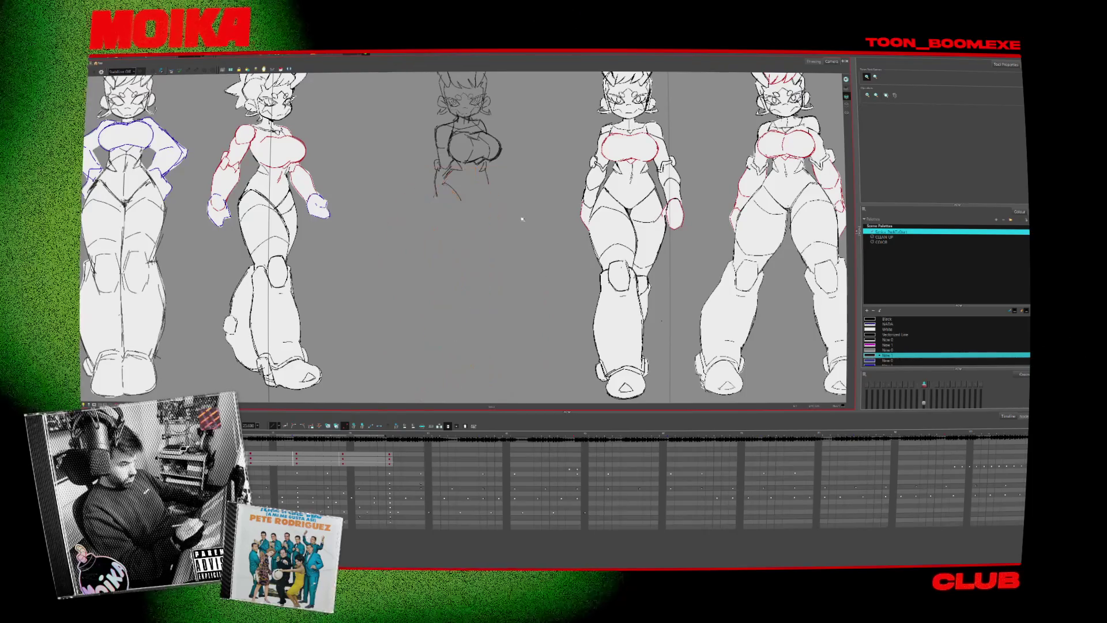
key(alt+b)
mouse_move(466, 205)
mouse_down()
mouse_move(462, 245)
mouse_move(441, 274)
mouse_up()
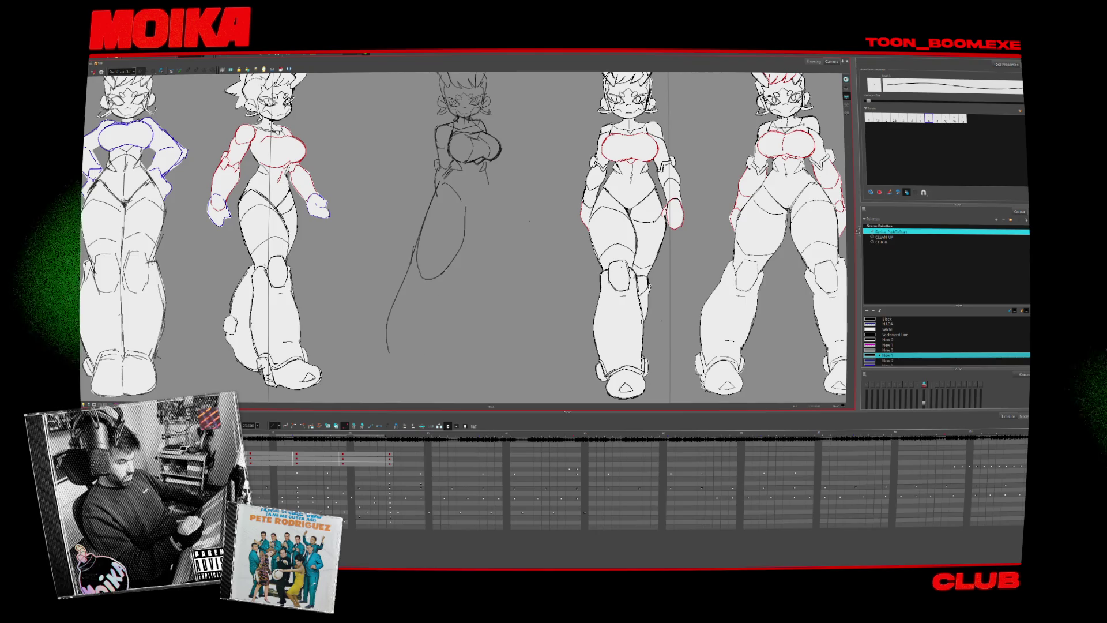
drag(443, 270, 435, 298)
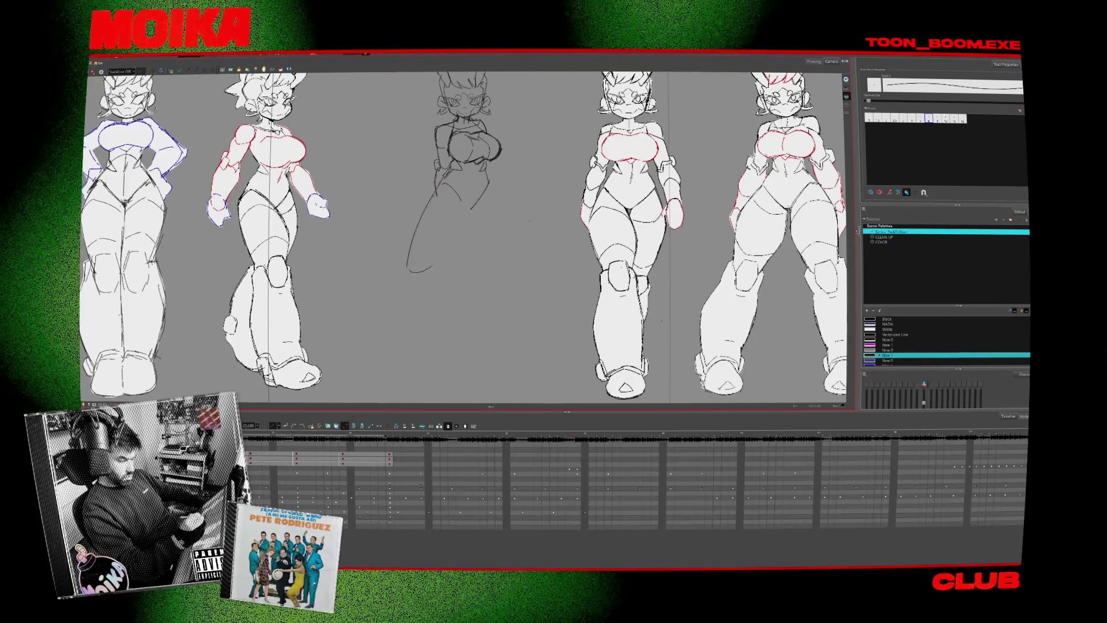
drag(439, 173, 408, 268)
drag(487, 179, 444, 254)
drag(469, 215, 501, 263)
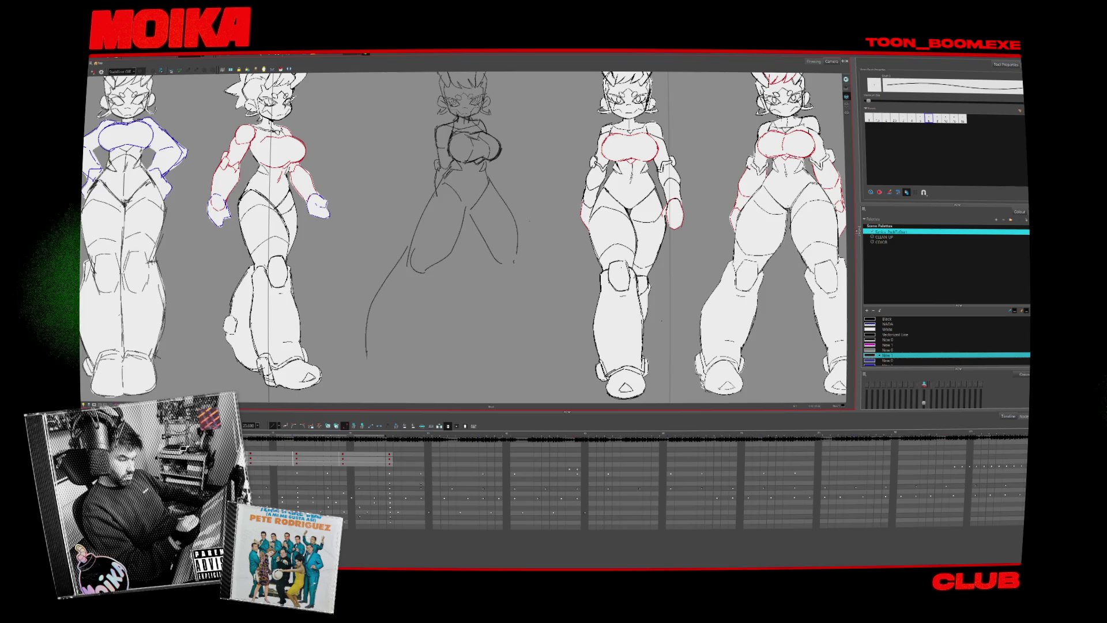
drag(433, 273, 392, 366)
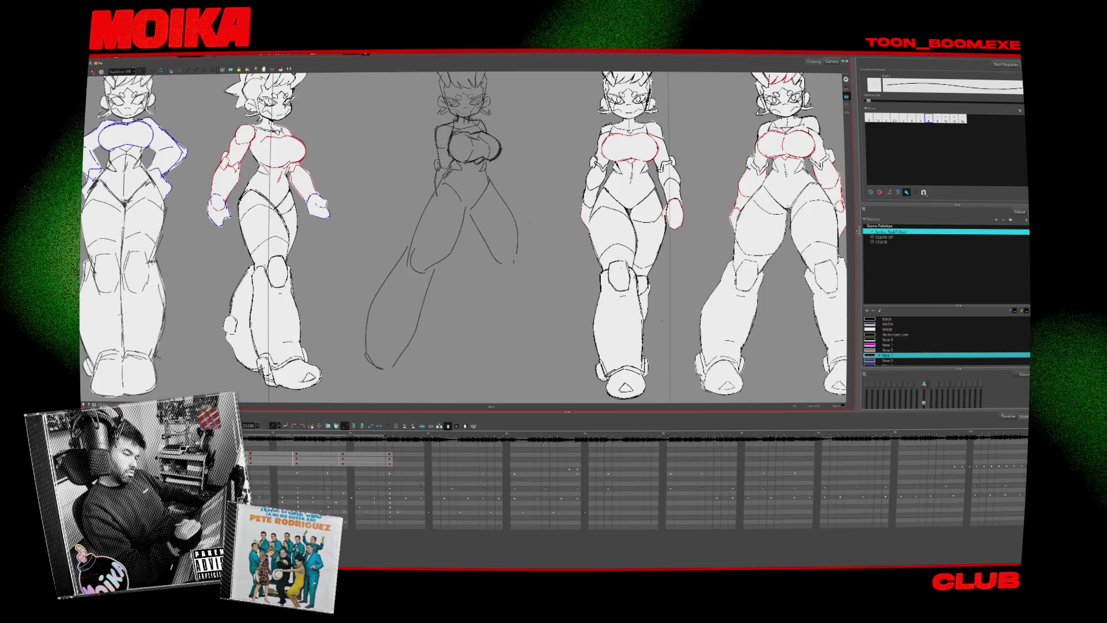
scroll(527, 298, down, 3)
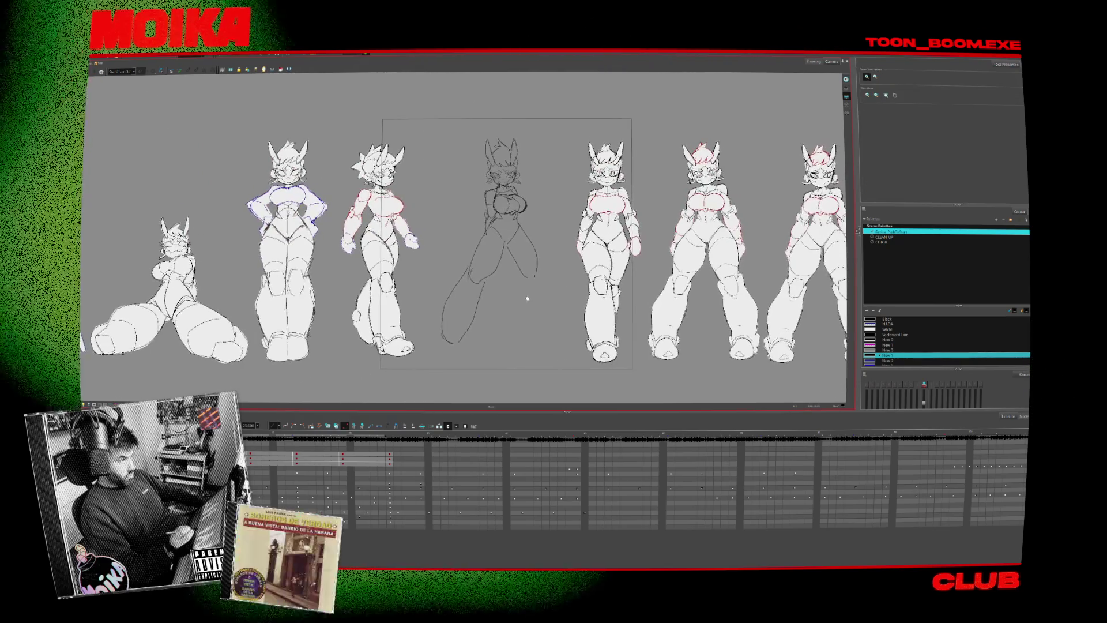
- Check the extended leg stroke, then tilt the canvas view around the middle sketch
scroll(519, 306, up, 4)
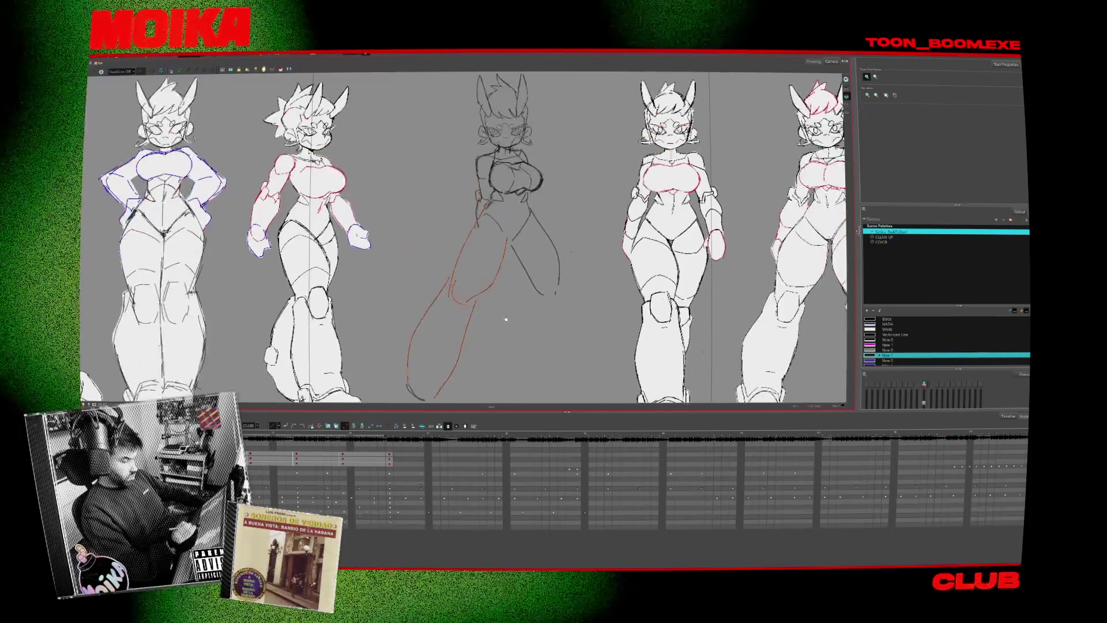
scroll(500, 341, up, 3)
scroll(505, 336, down, 5)
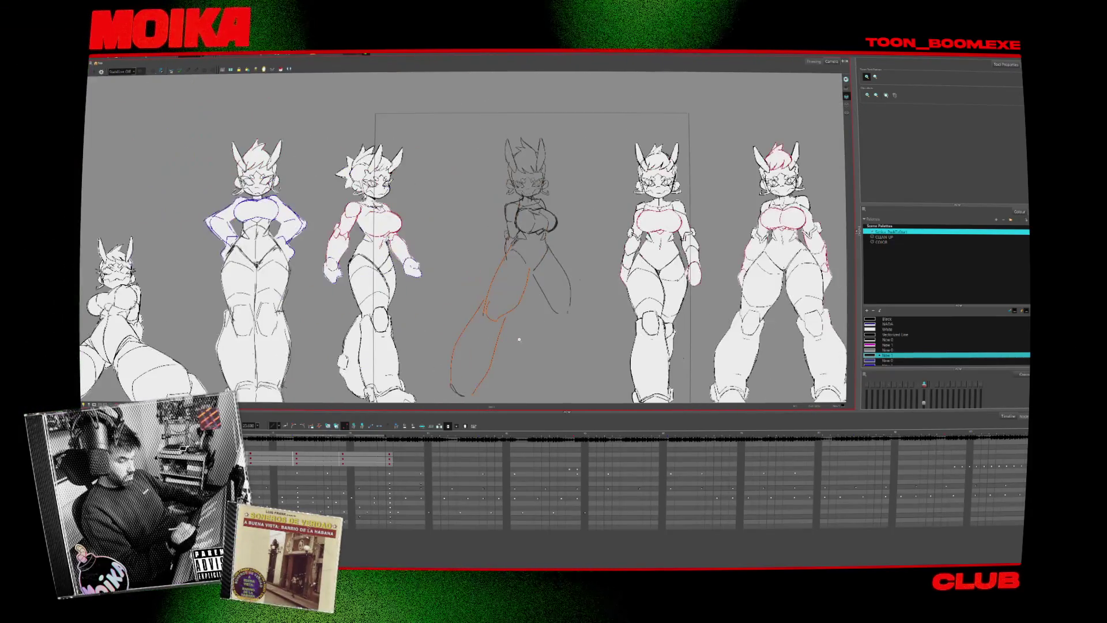
drag(519, 340, 401, 379)
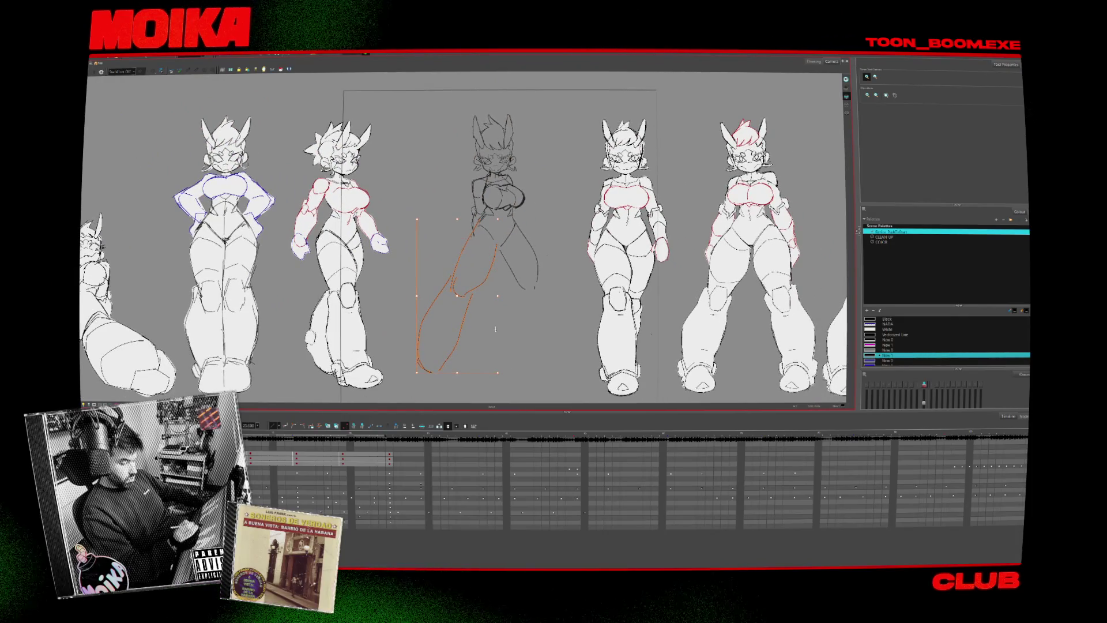
click(549, 303)
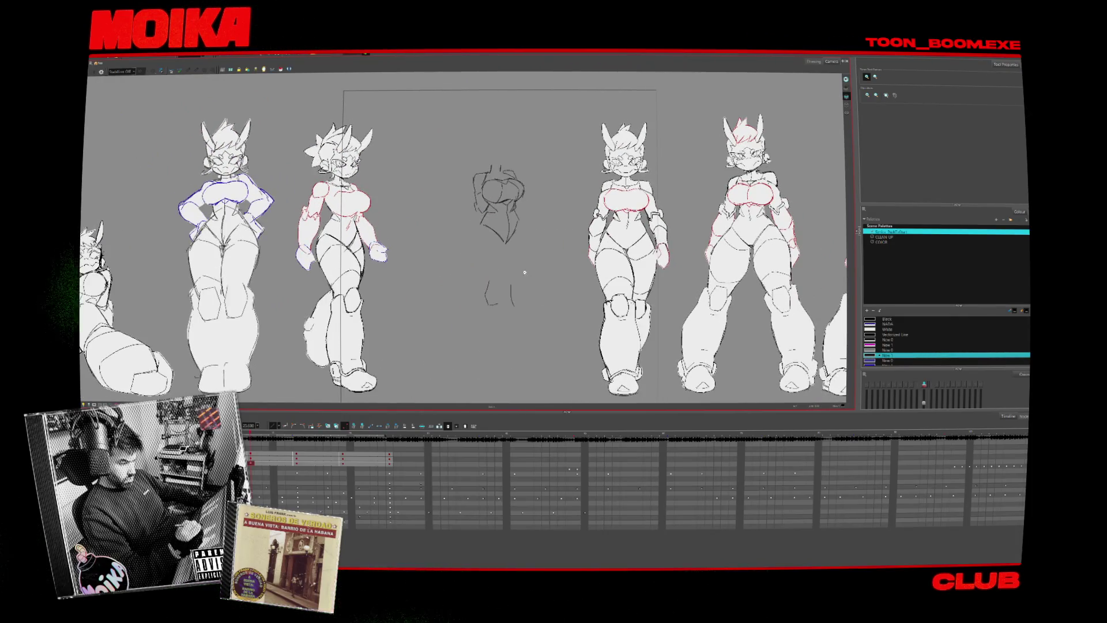
scroll(518, 295, up, 2)
drag(486, 346, 442, 199)
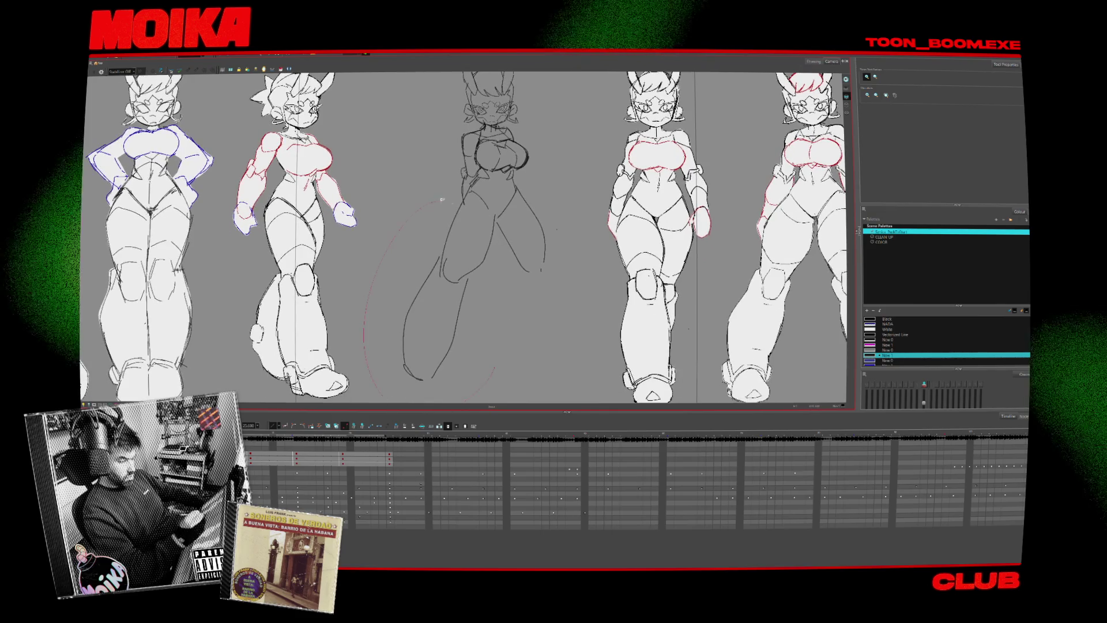
key(alt+b)
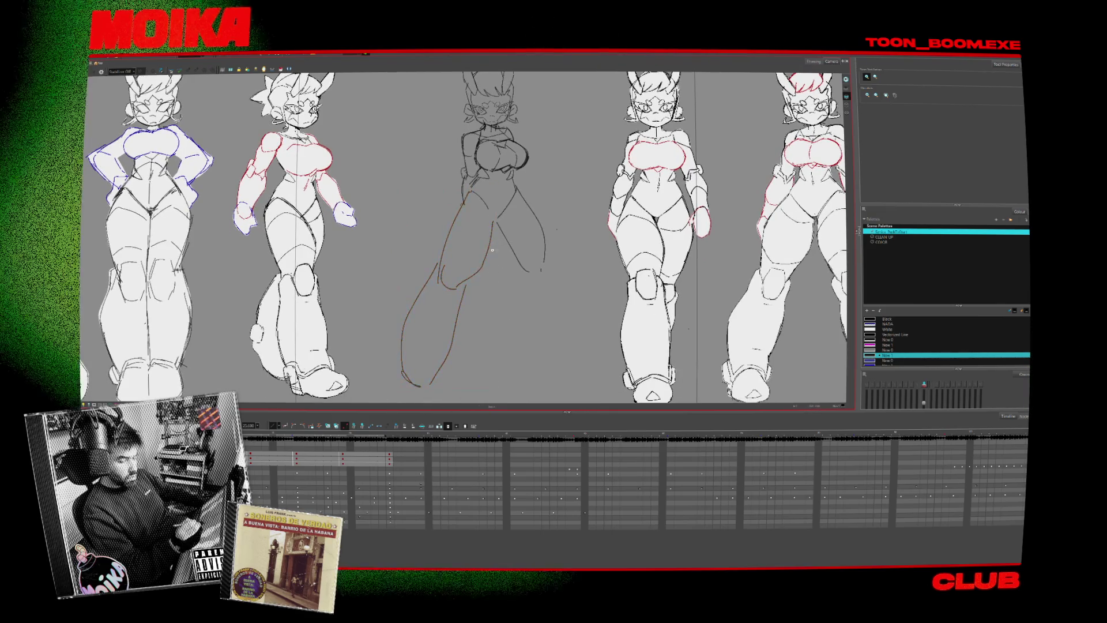
key(alt+slash)
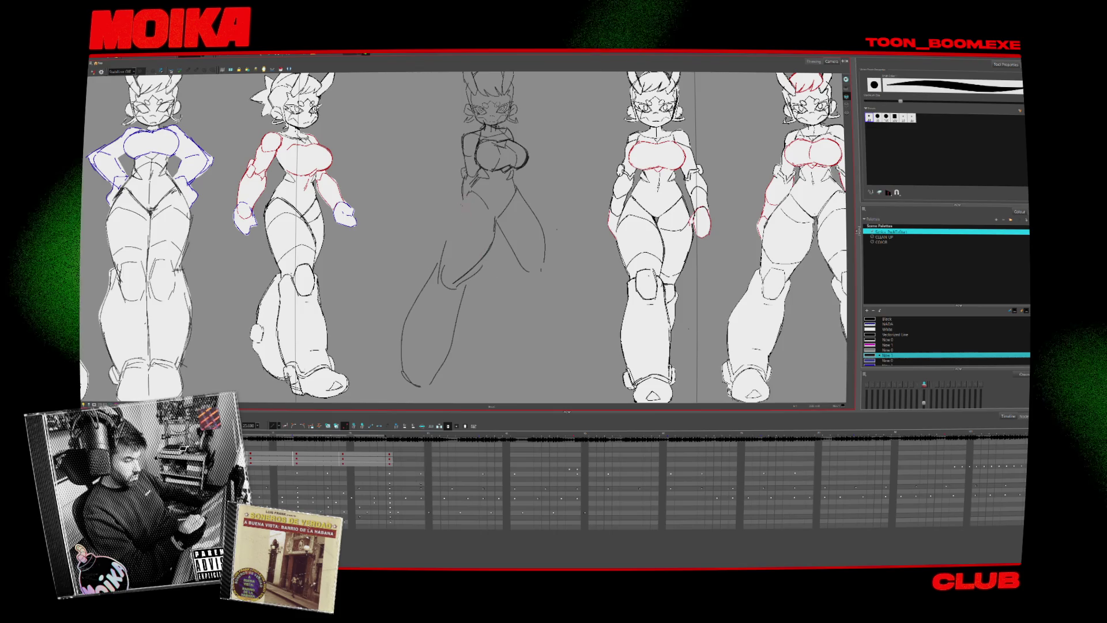
key(h)
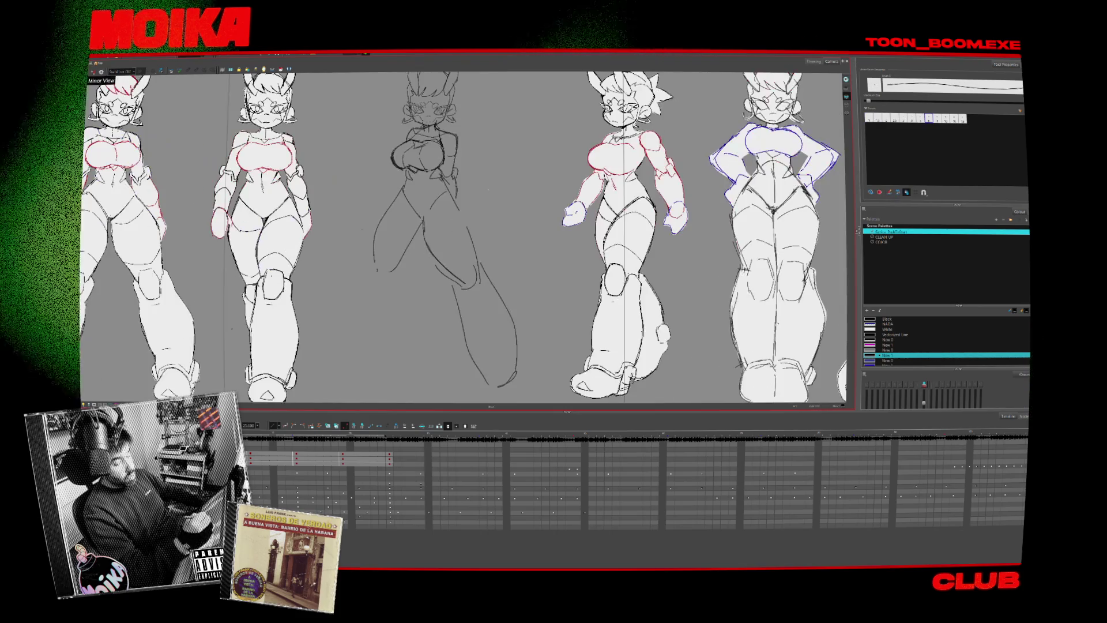
key(4)
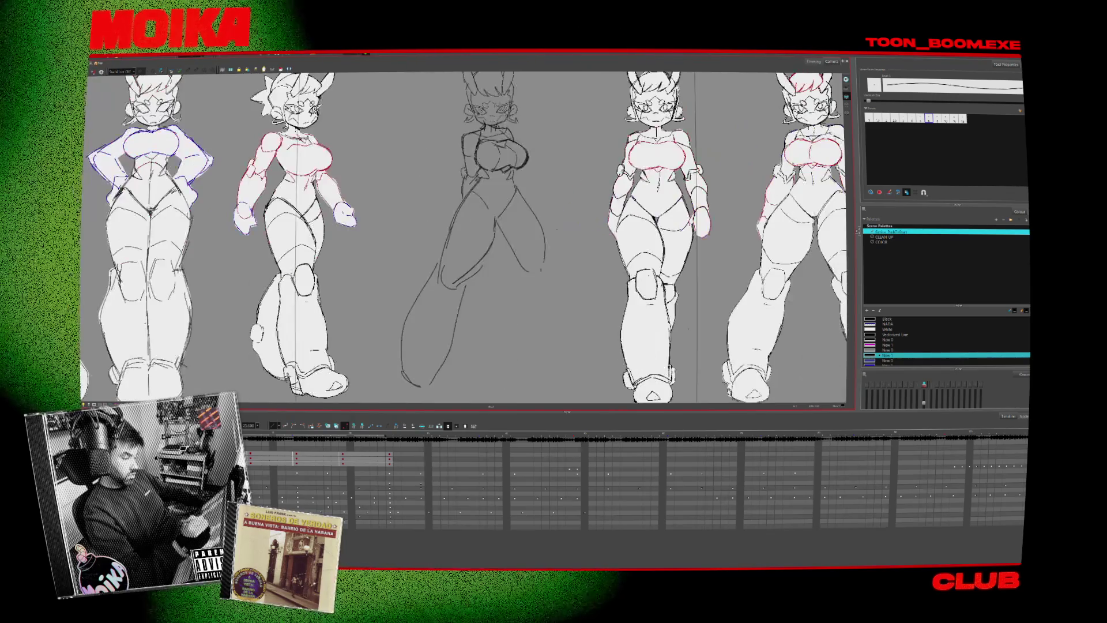
key(period)
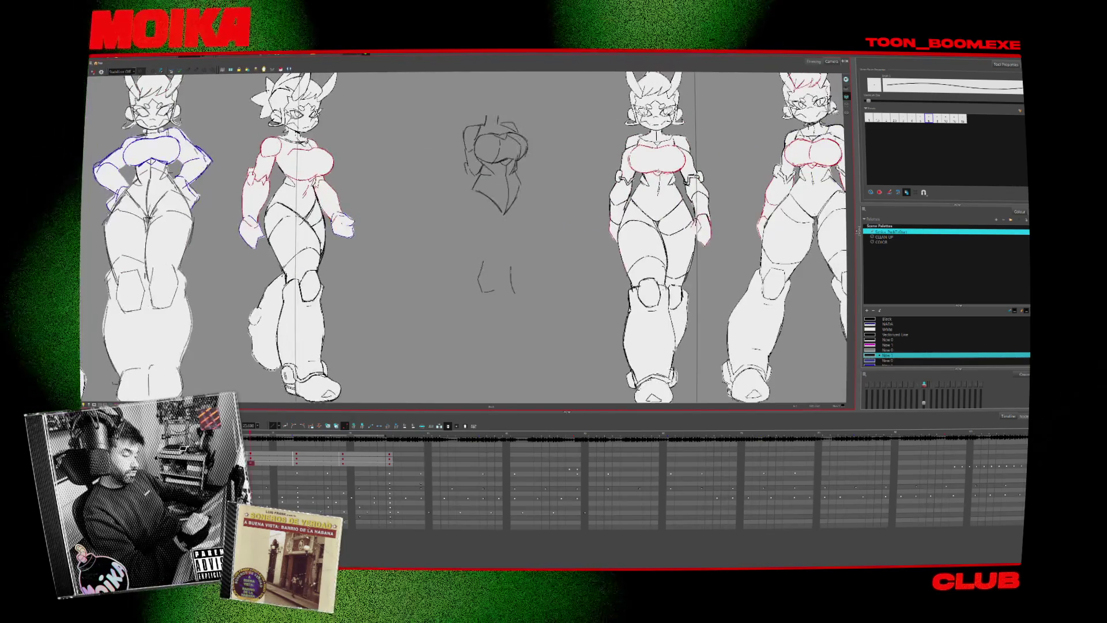
key(comma)
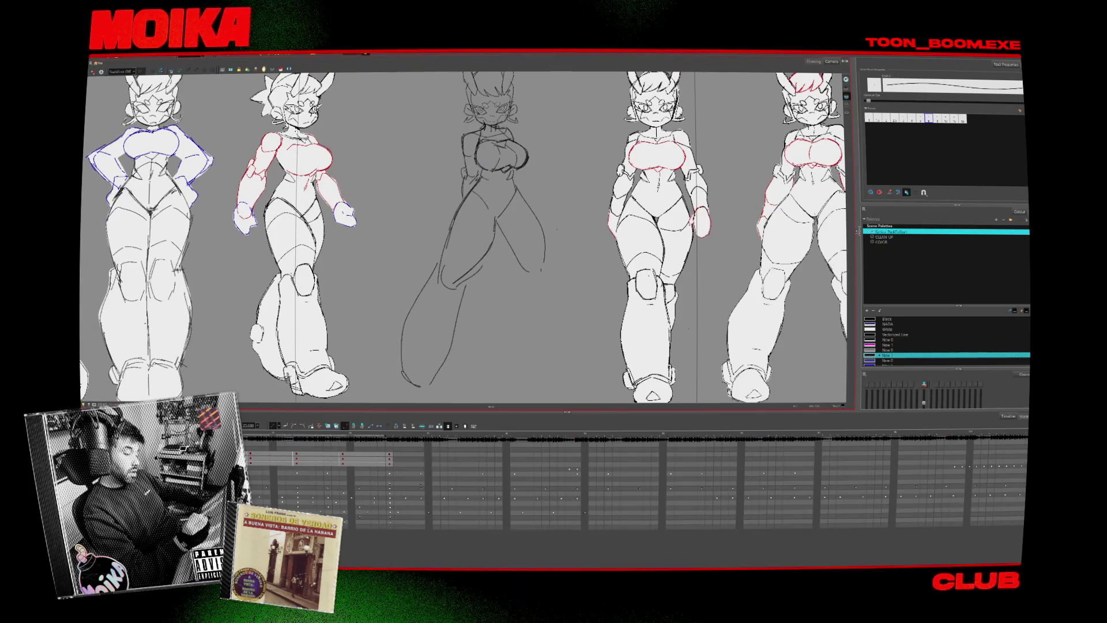
key(4)
key(4)
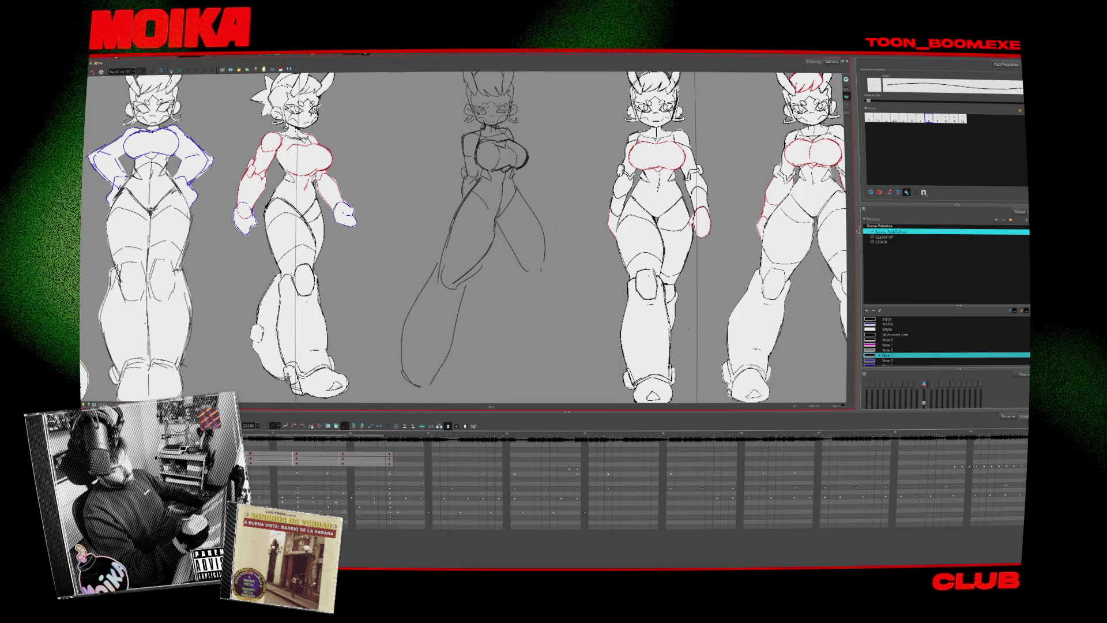
key(4)
key(4)
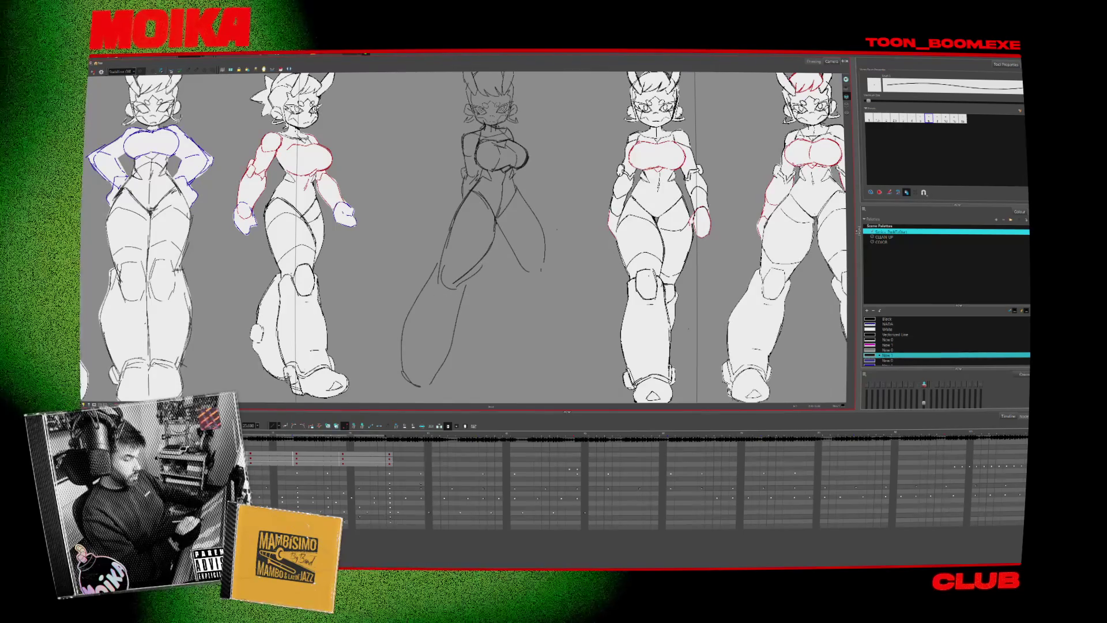
key(alt+b)
- Pencil in kneecaps and a boot cuff, mirror-check the legs, and squash the leg strokes slightly downward
key(alt+/)
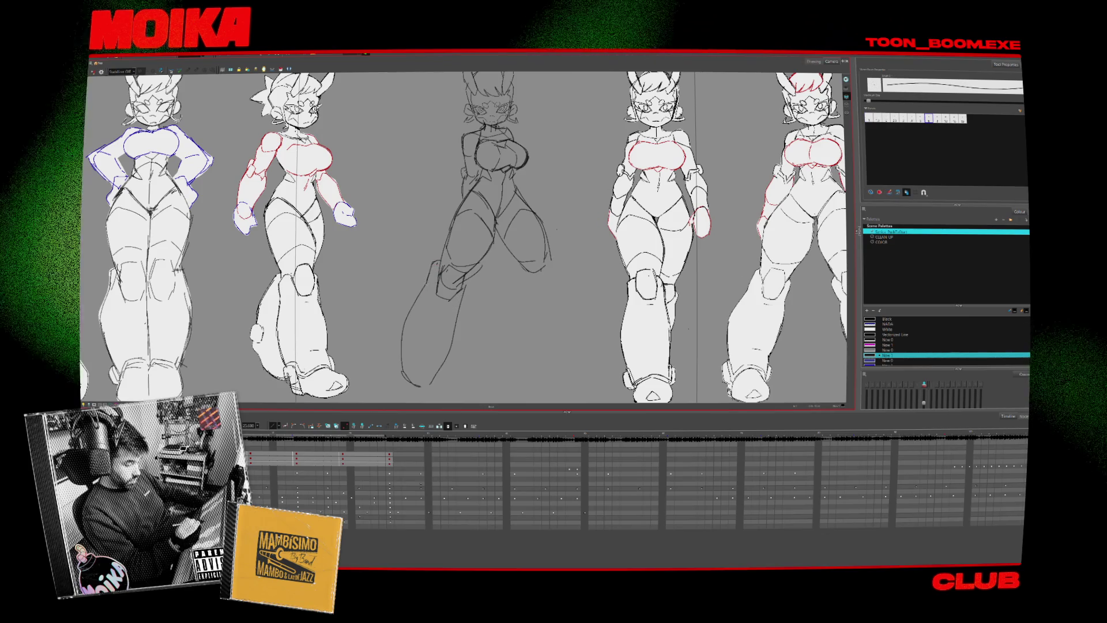
key(alt+b)
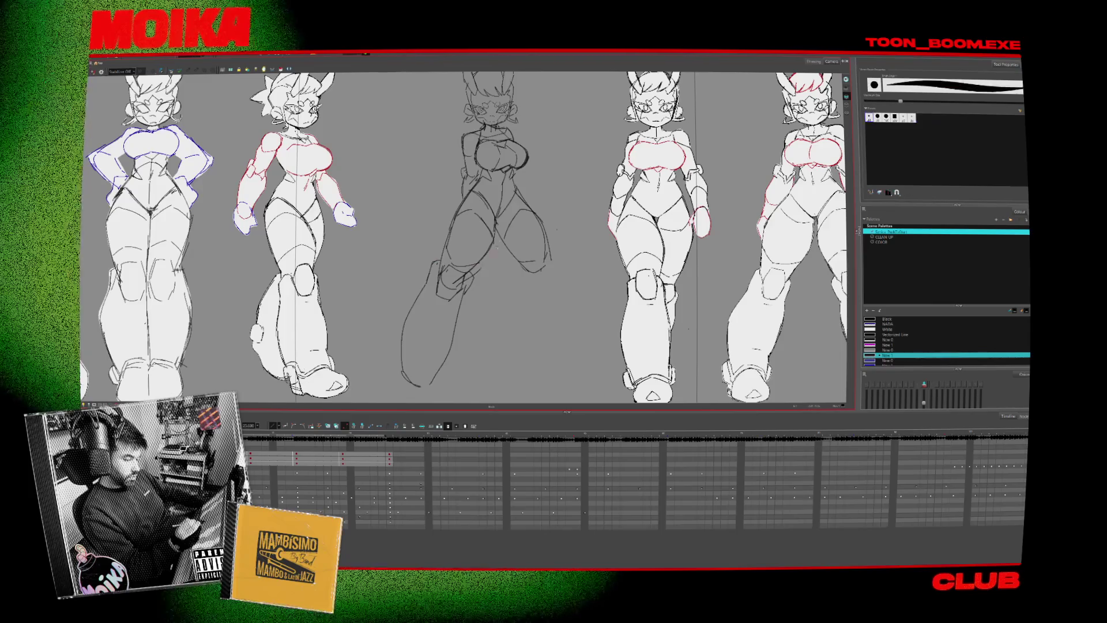
key(alt+slash)
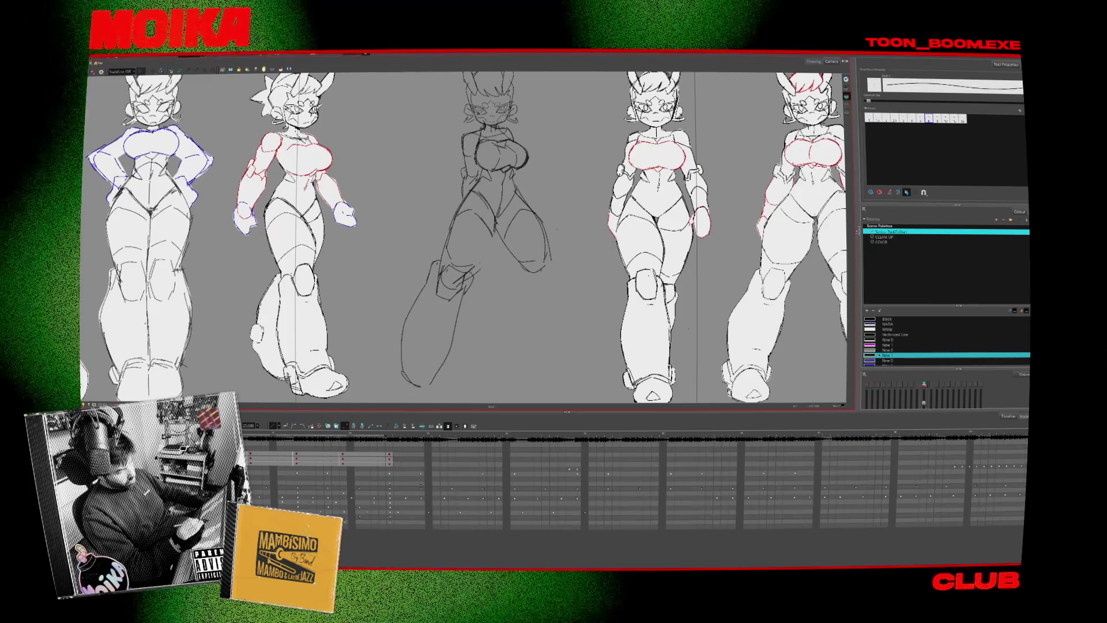
key(4)
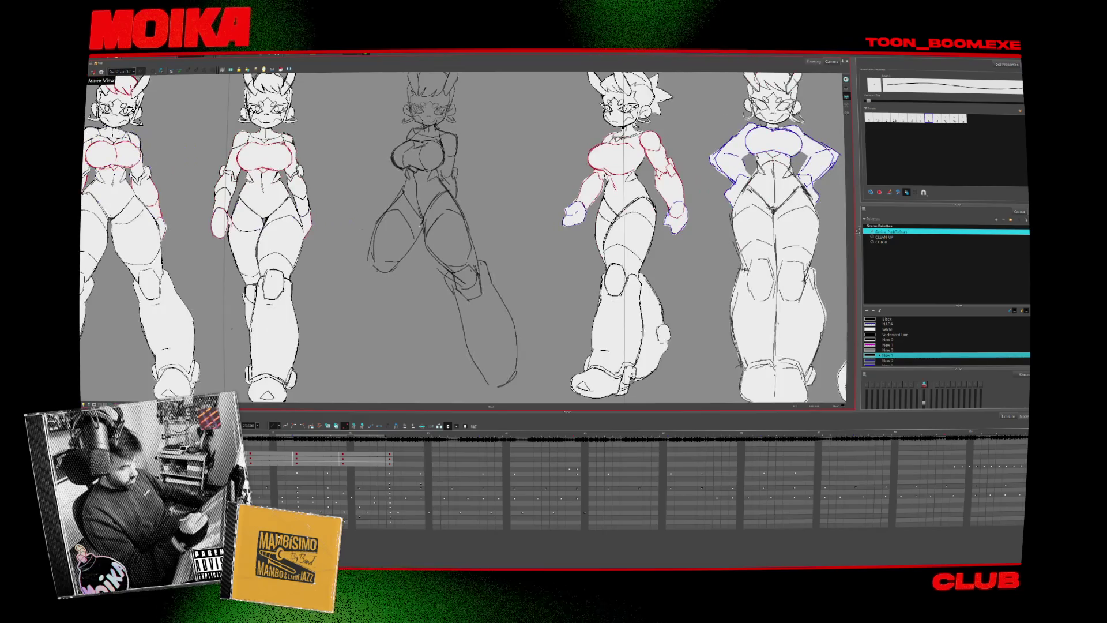
key(4)
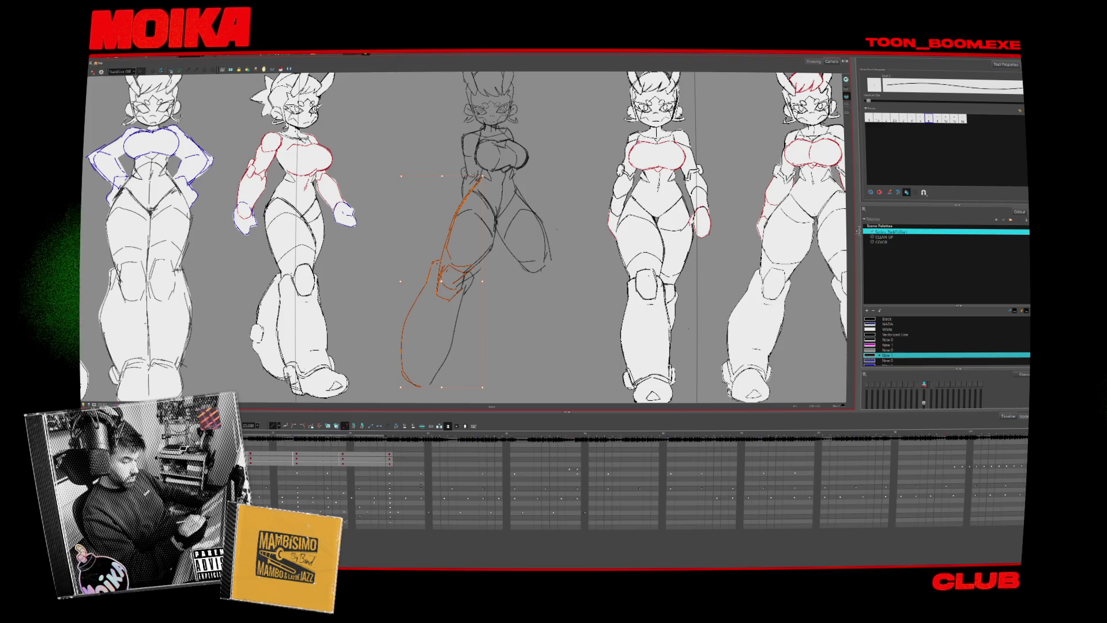
drag(459, 177, 449, 181)
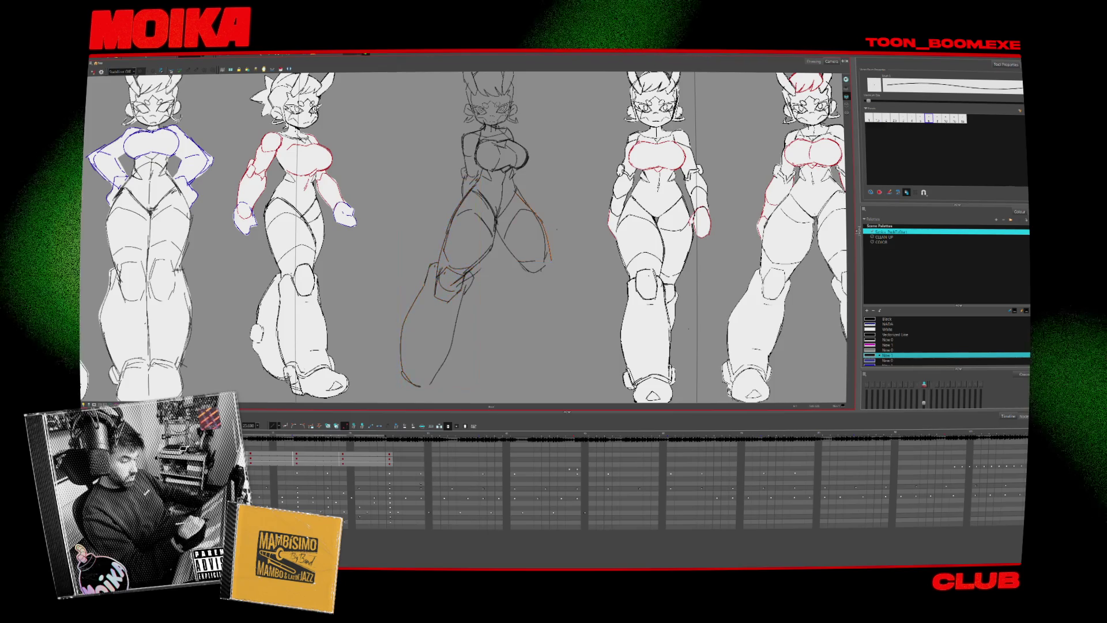
- Deselect the leg strokes and mirror the view to check the striding pose
click(532, 182)
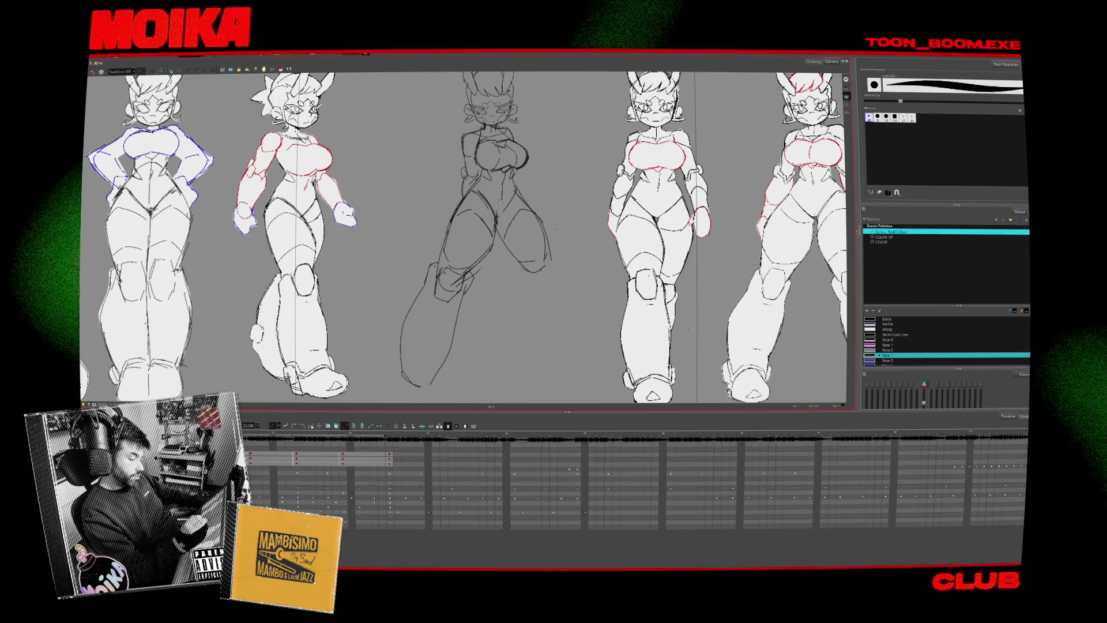
click(93, 72)
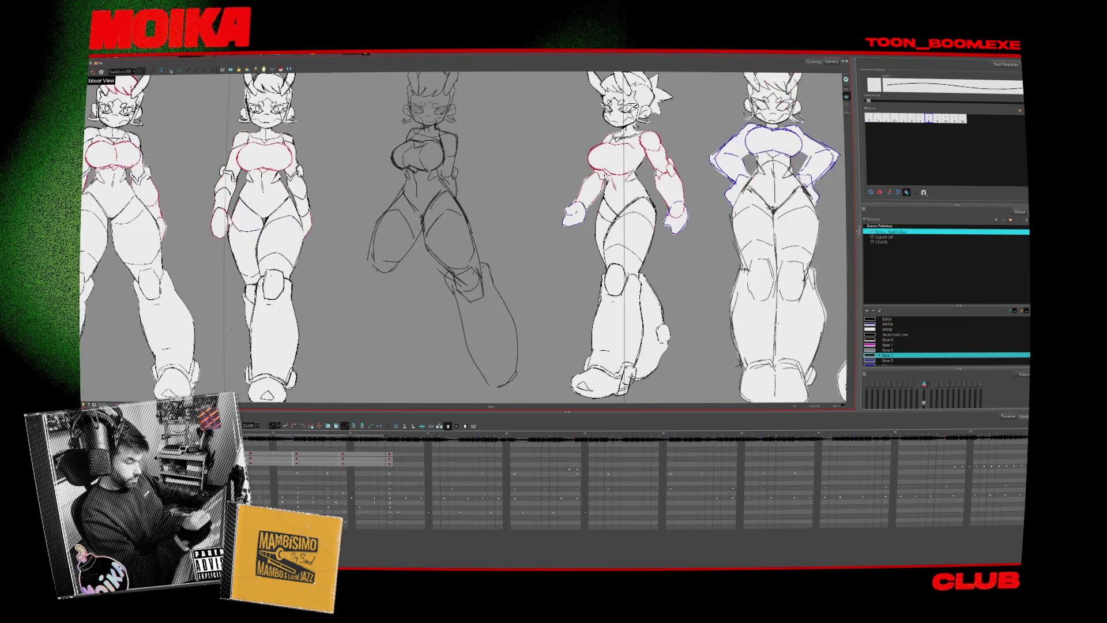
- Unmirror the view, select the bent leg's strokes, and zoom to bring the whole row into view
click(93, 72)
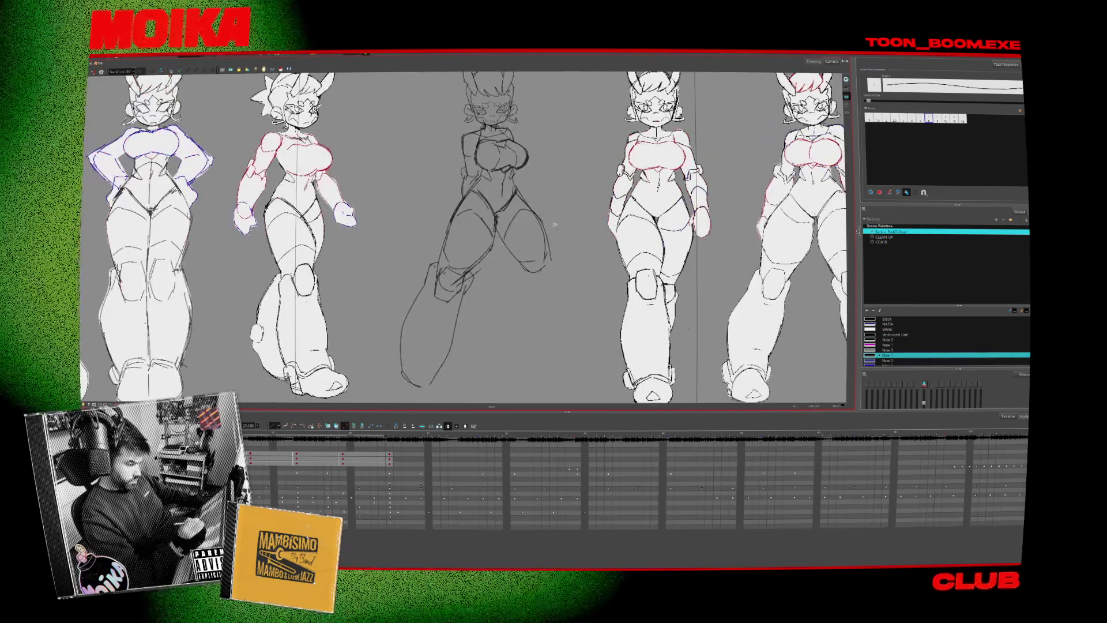
drag(530, 295, 524, 277)
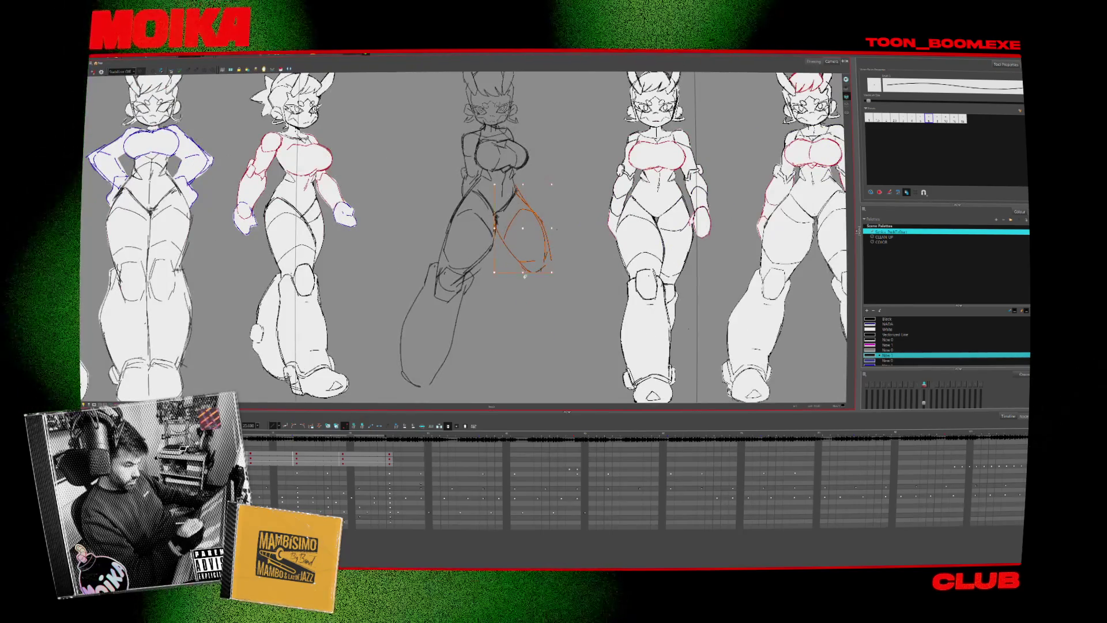
scroll(542, 274, down, 1)
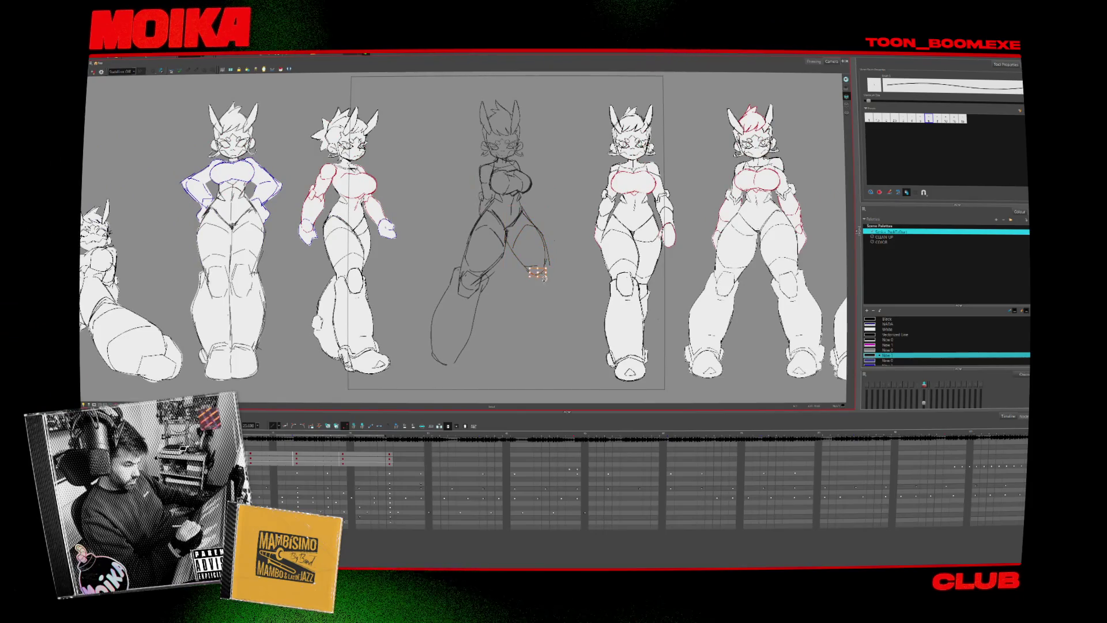
key(alt+z)
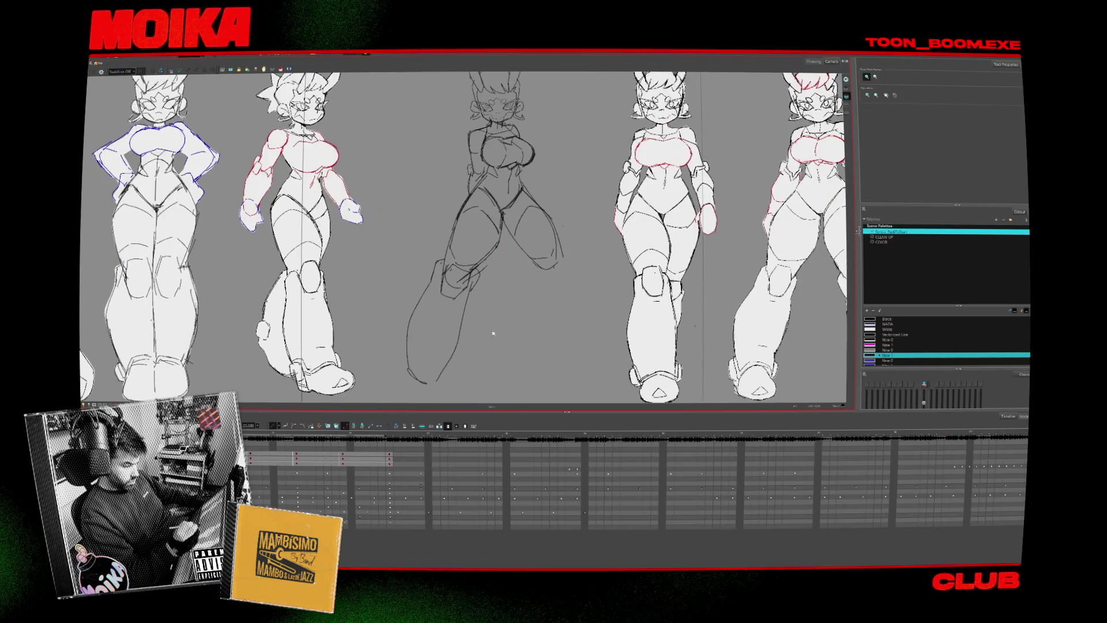
click(506, 340)
scroll(456, 347, down, 6)
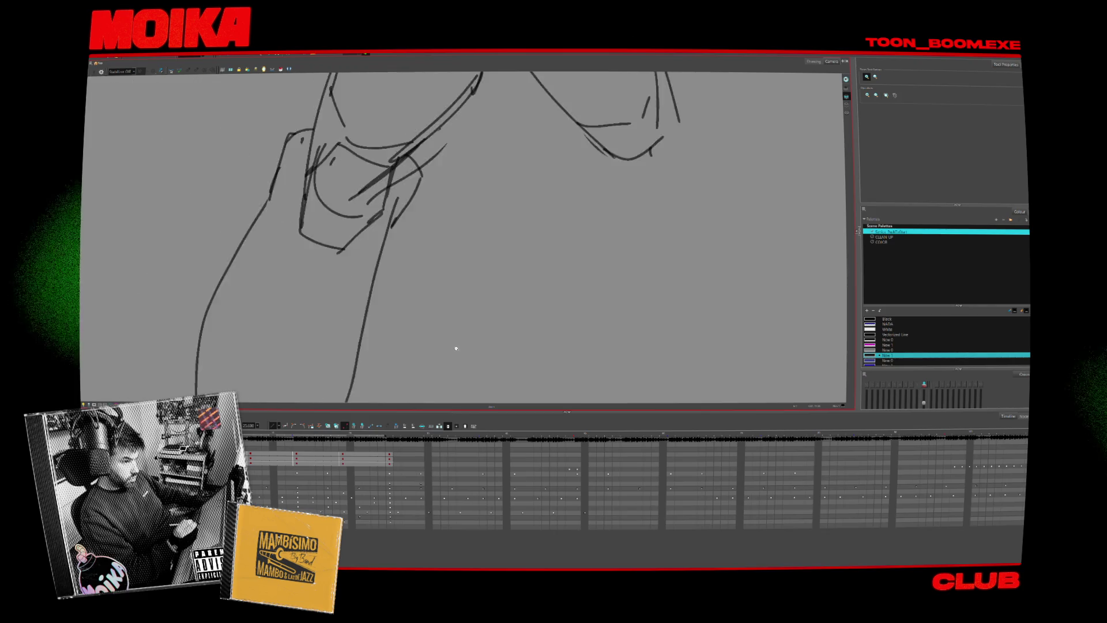
drag(442, 311, 463, 277)
- Pencil a boot at the extended leg's foot and lasso the new lower leg and boot
key(alt+b)
key(alt+slash)
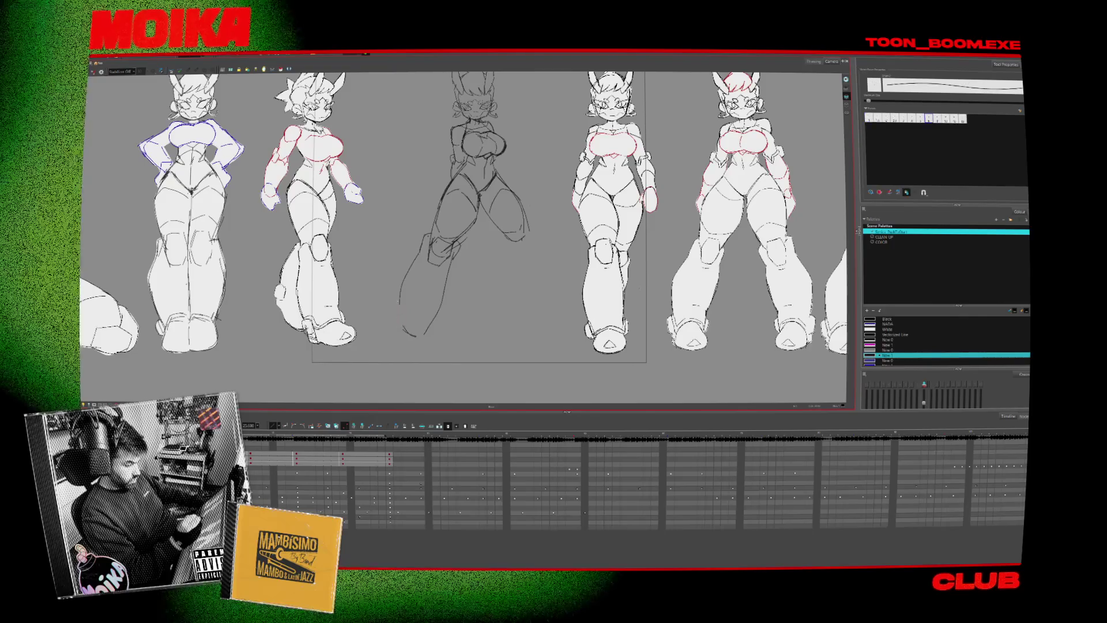
mouse_move(393, 309)
mouse_down()
mouse_move(406, 334)
mouse_move(433, 320)
mouse_up()
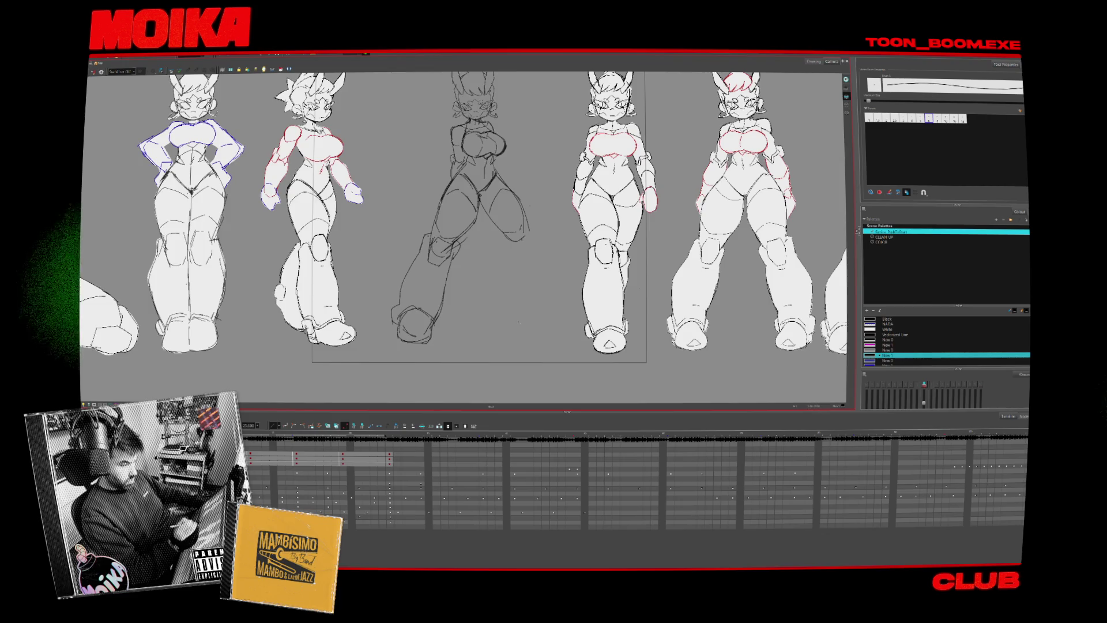
mouse_move(386, 248)
mouse_down()
mouse_move(461, 348)
mouse_move(269, 317)
mouse_move(499, 324)
mouse_up()
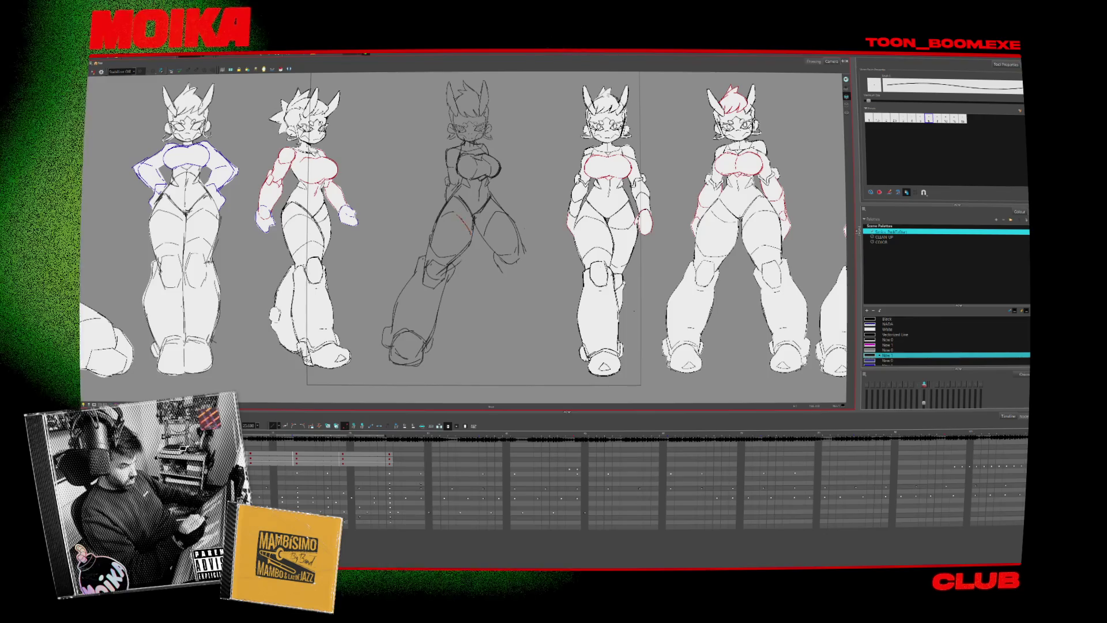
key(period)
key(period)
key(period)
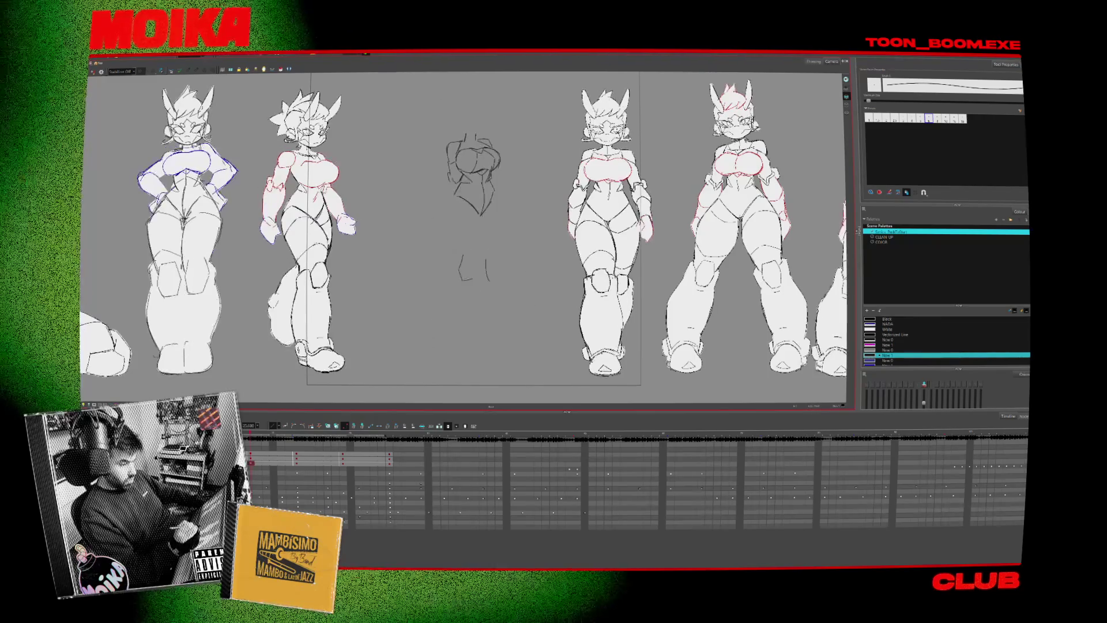
- Advance to the head-and-torso frame and zoom in closer on the figures
key(period)
key(period)
key(period)
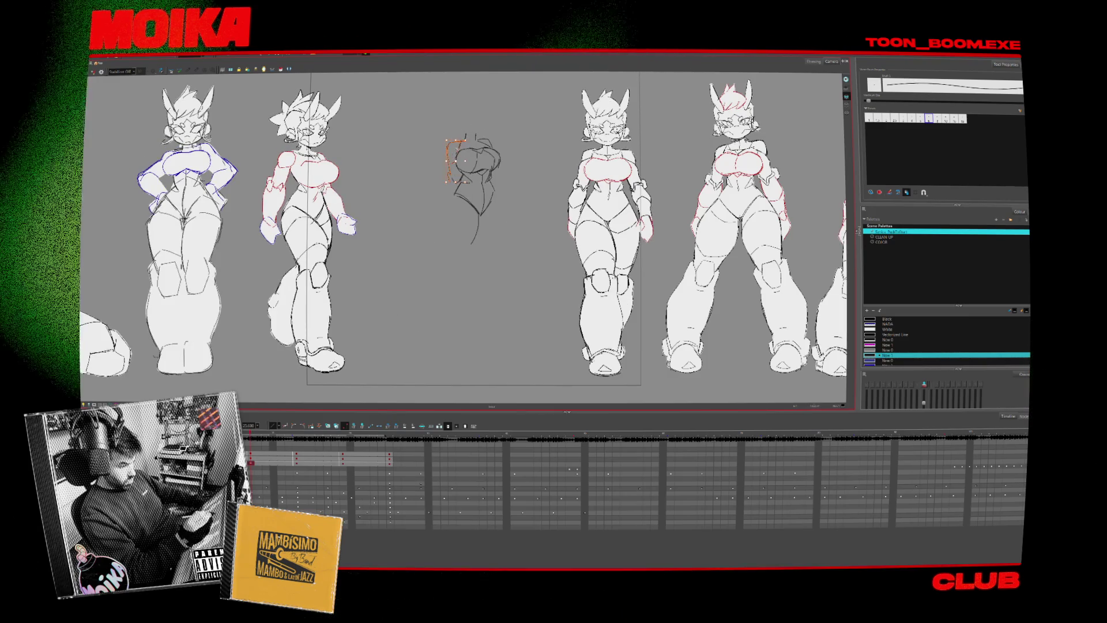
key(alt+z)
key(2)
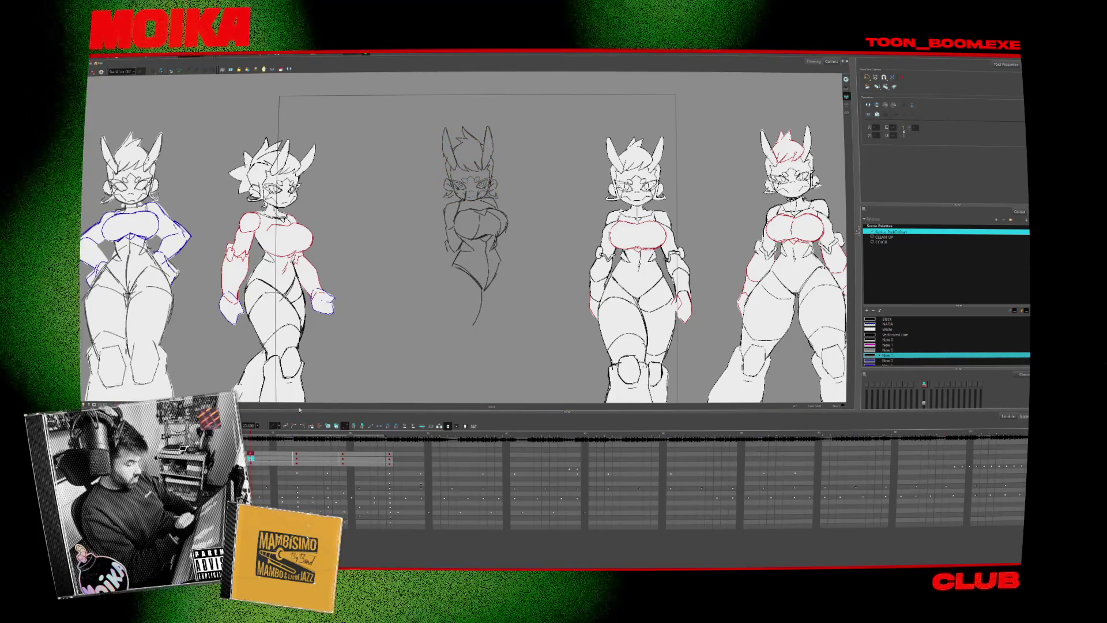
- Play the middle head-and-torso rough several times, then select its torso strokes and zoom in
click(250, 457)
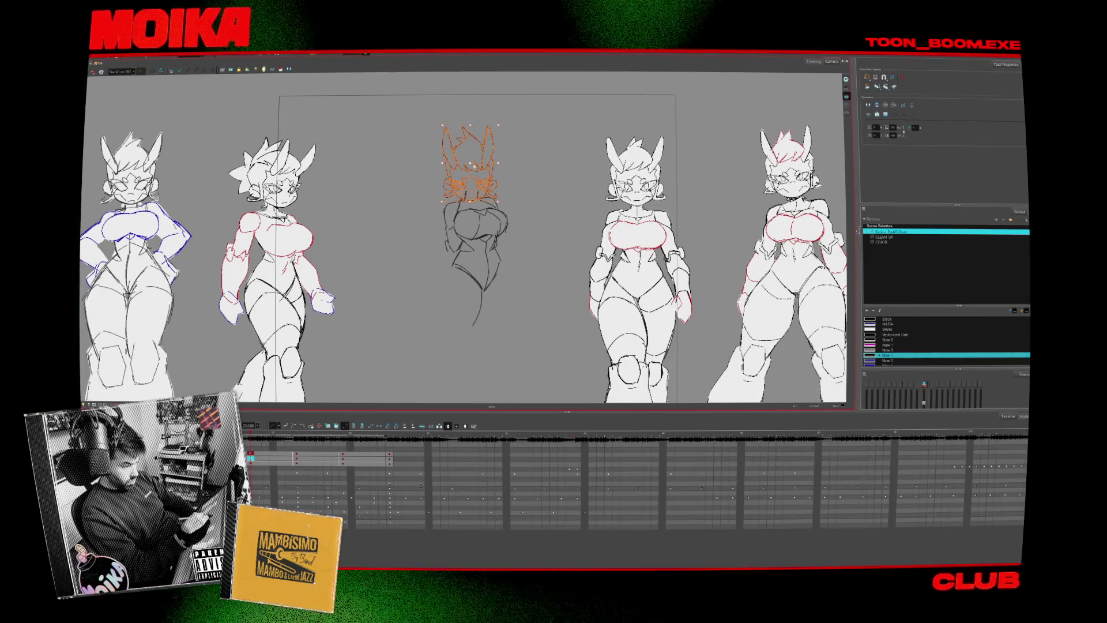
key(space)
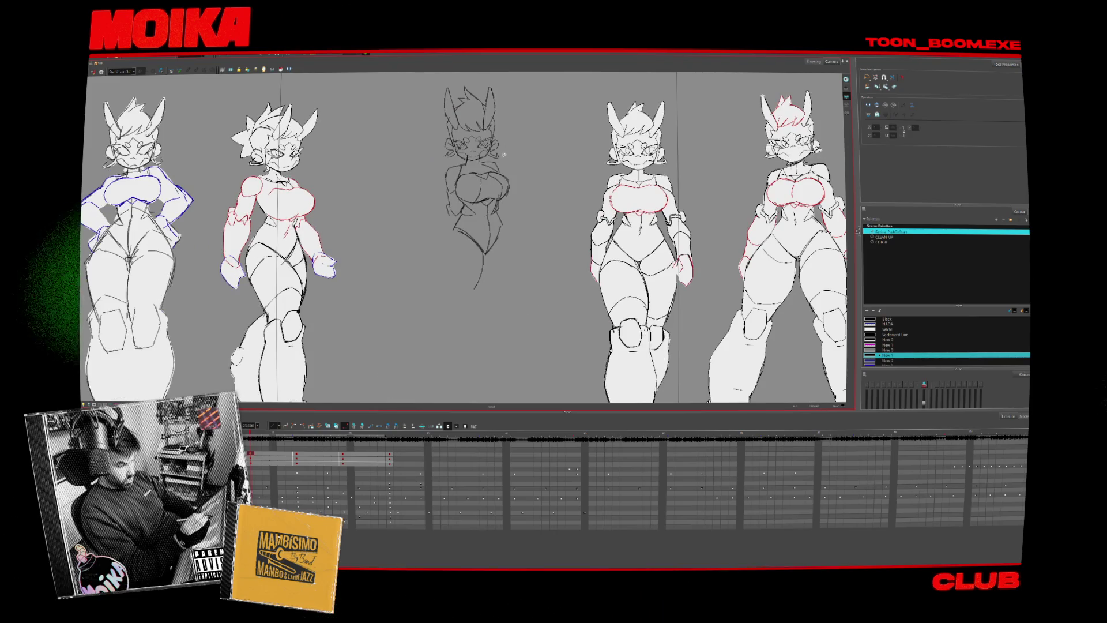
key(space)
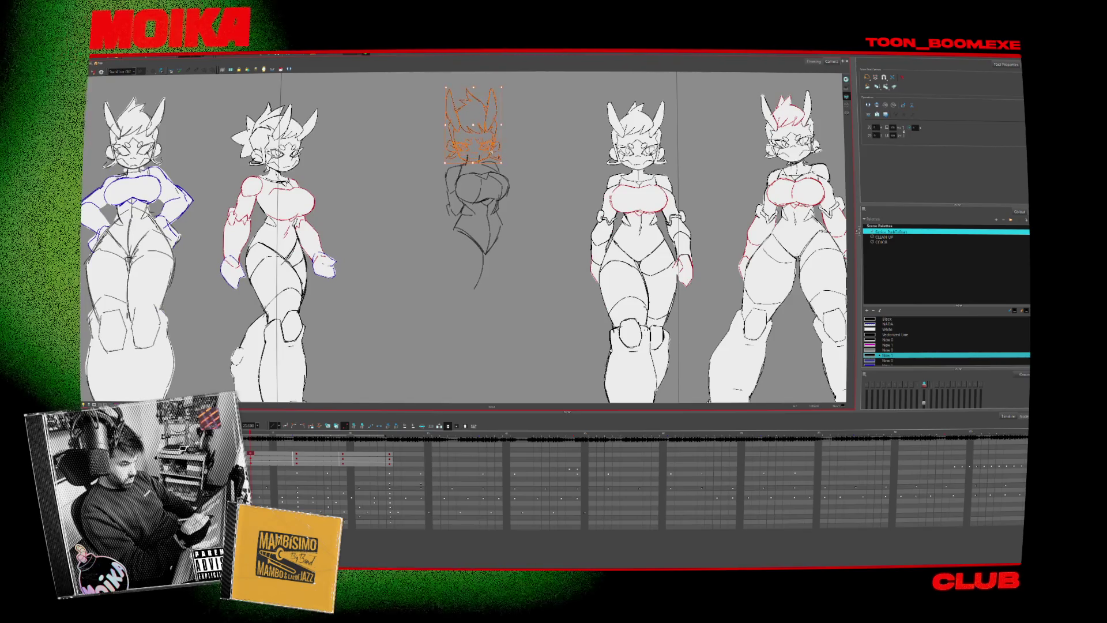
key(space)
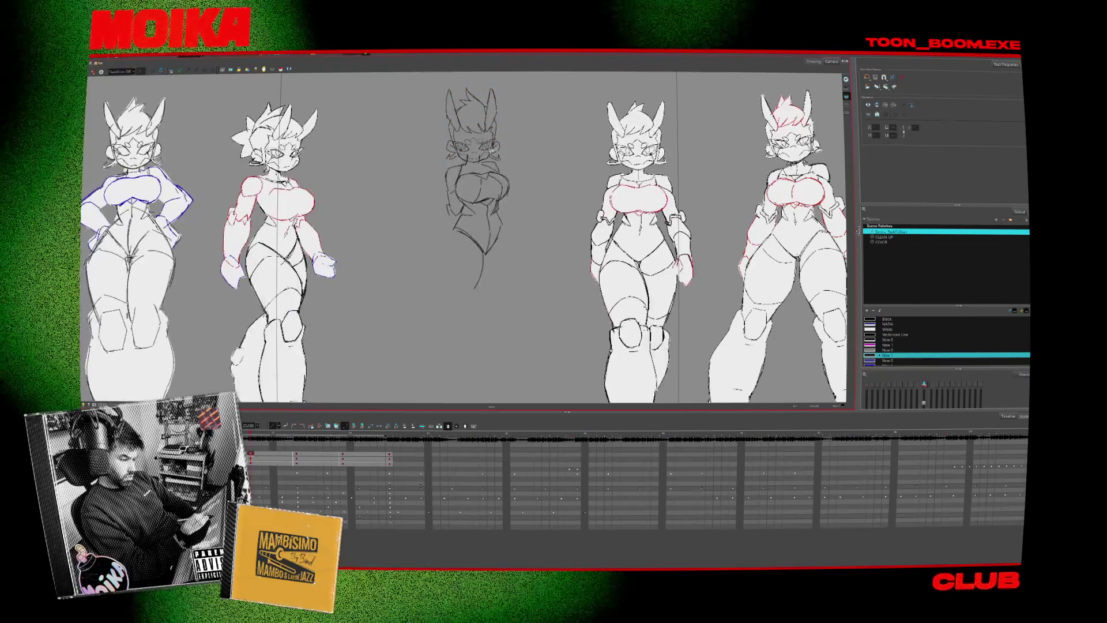
key(space)
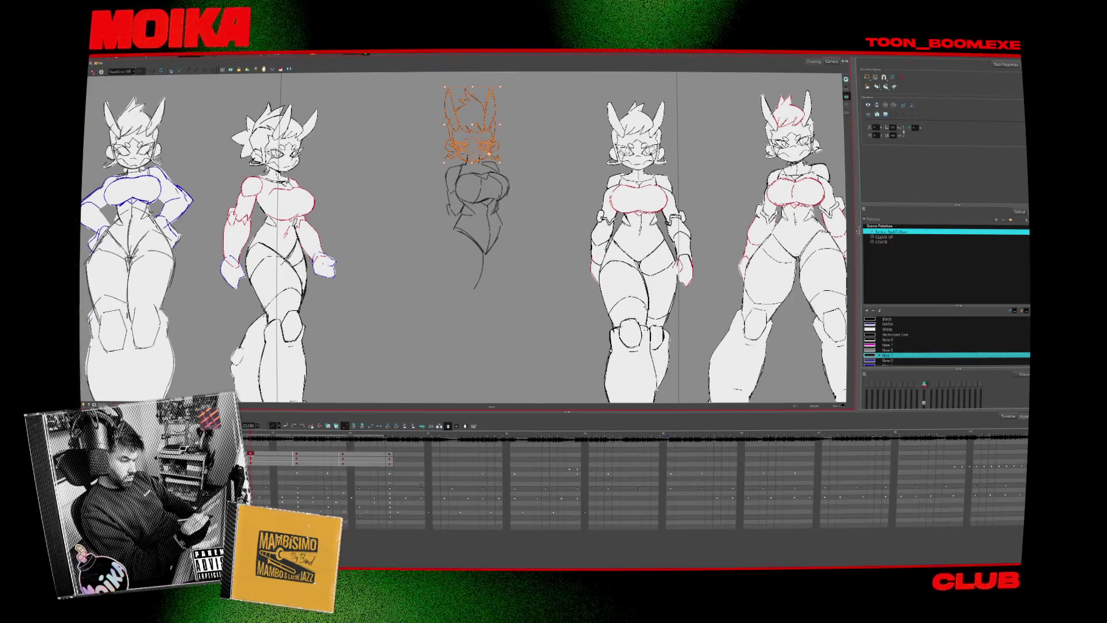
key(space)
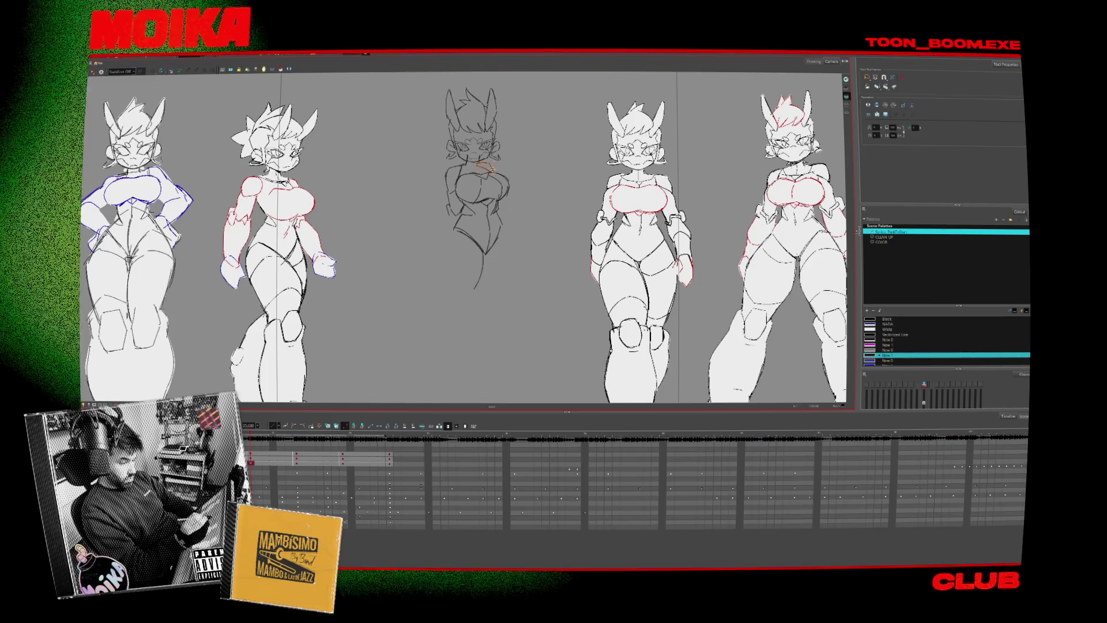
key(ctrl+a)
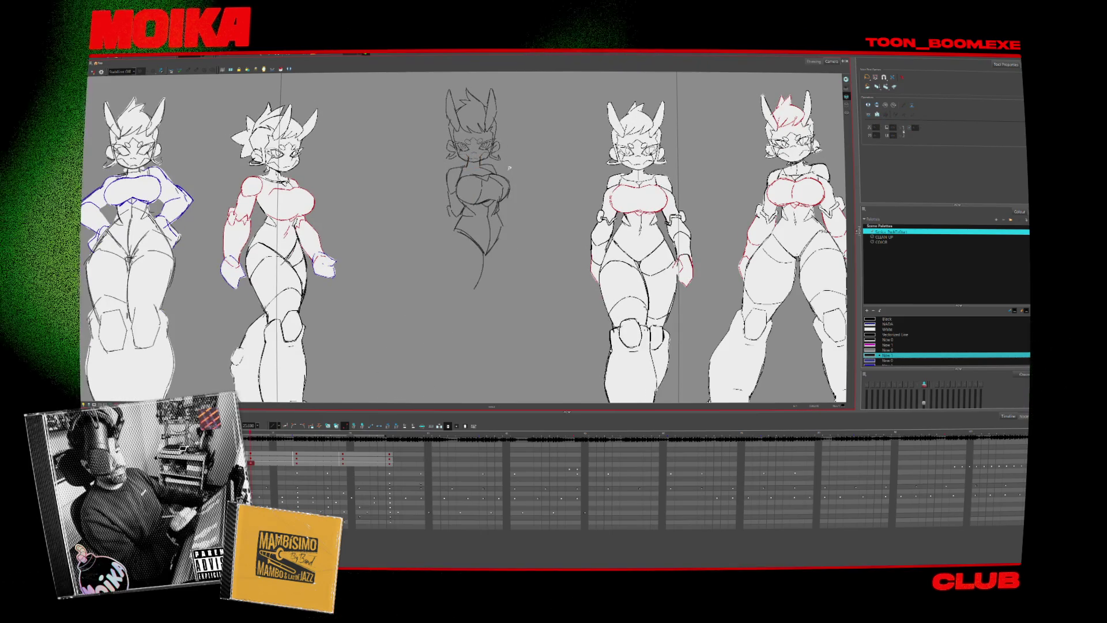
scroll(509, 167, up, 2)
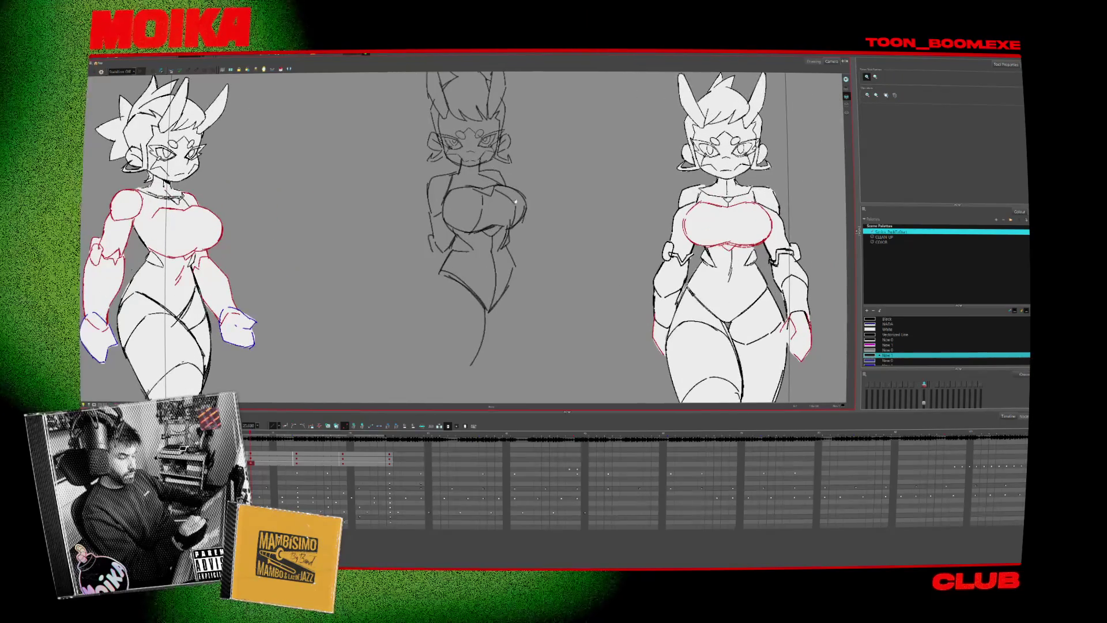
- Switch to the Brush and step through frames with the view mirrored and normal
key(alt+b)
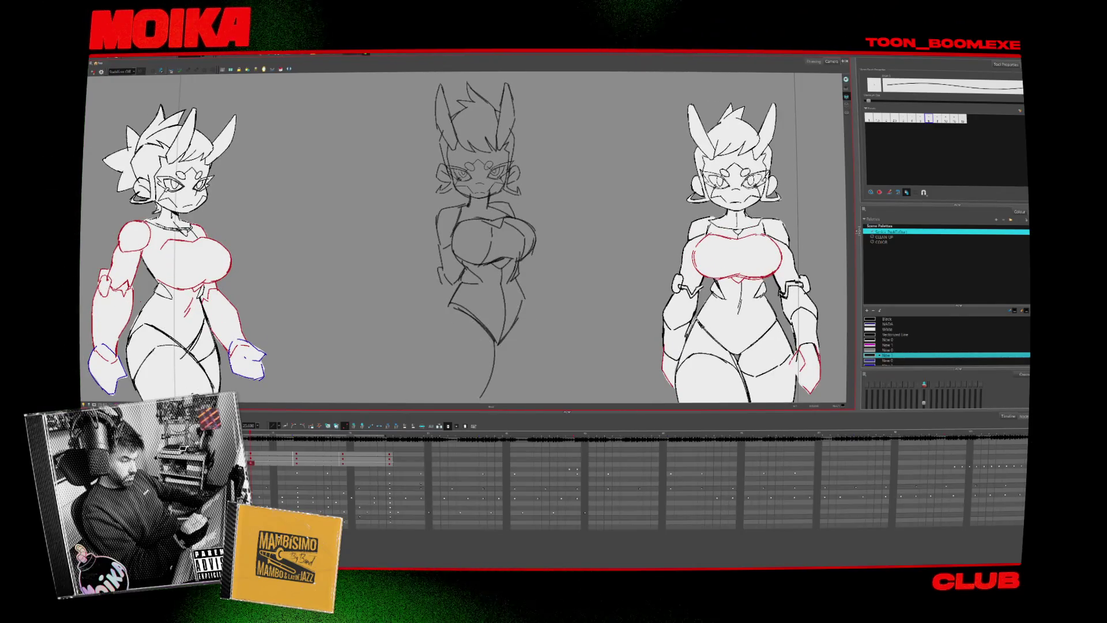
key(4)
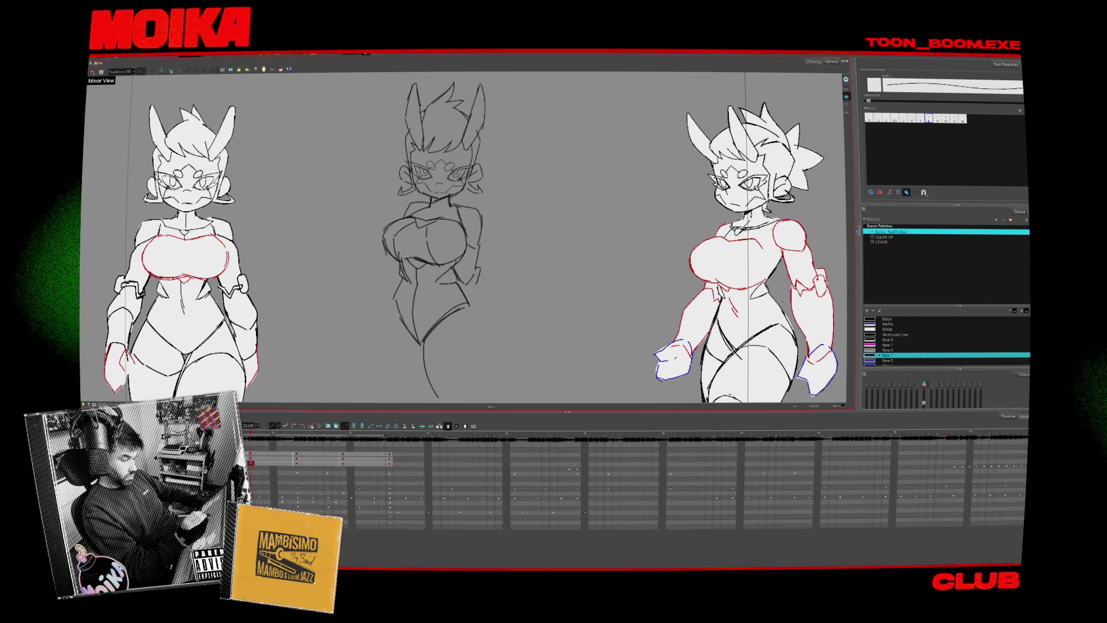
key(period)
key(period)
key(period)
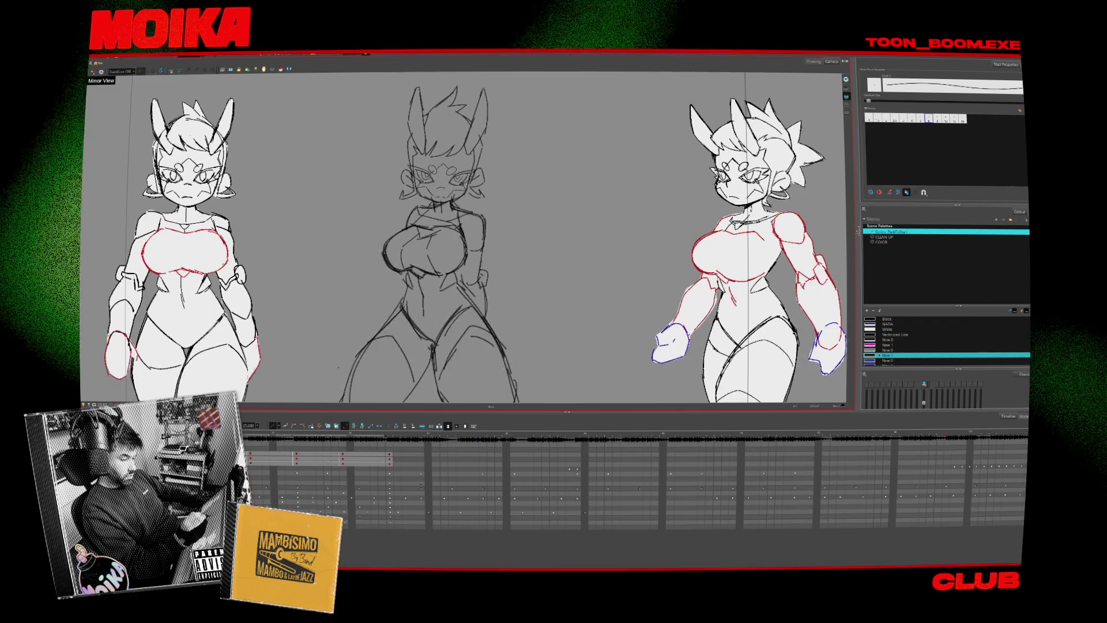
key(period)
key(4)
key(period)
key(period)
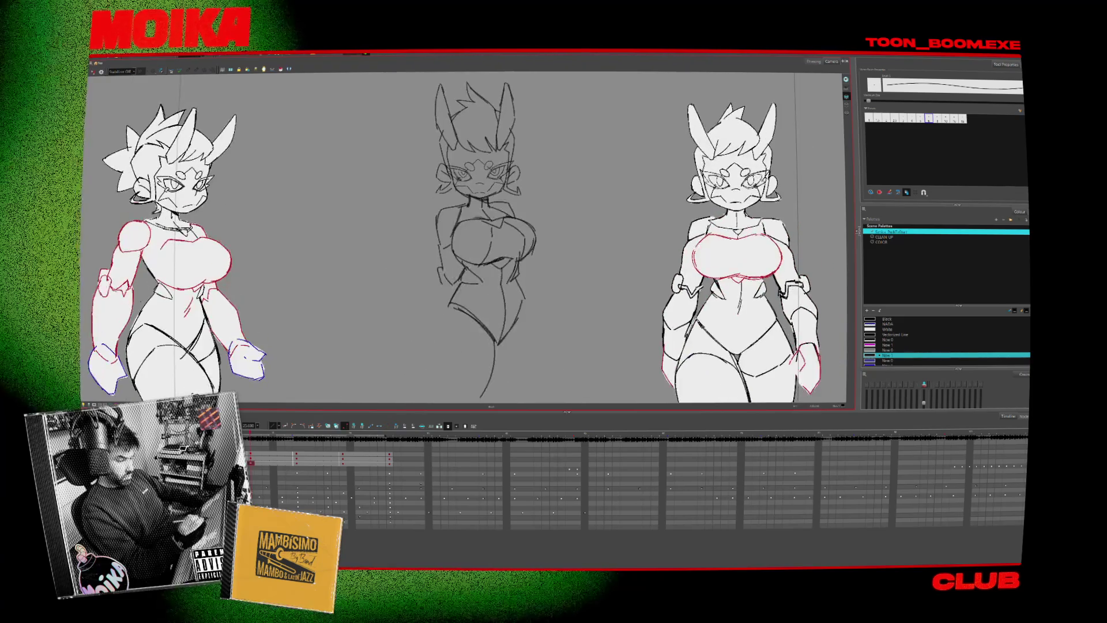
key(period)
key(period)
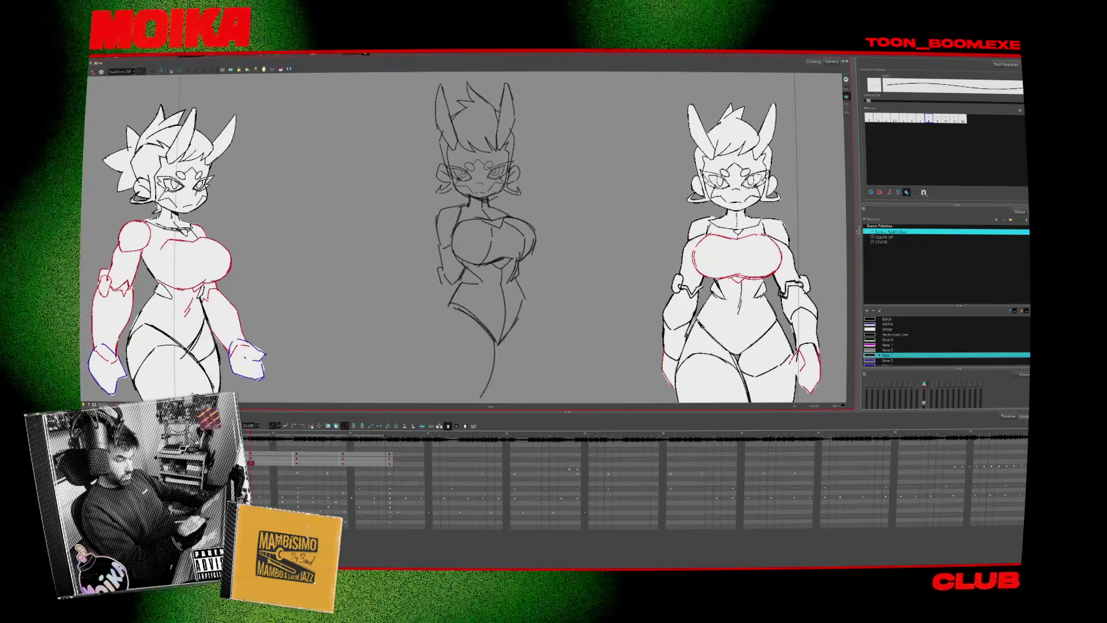
- Mirror the view again and flip between neighbouring frames, ending on the hips-and-legs pose
key(4)
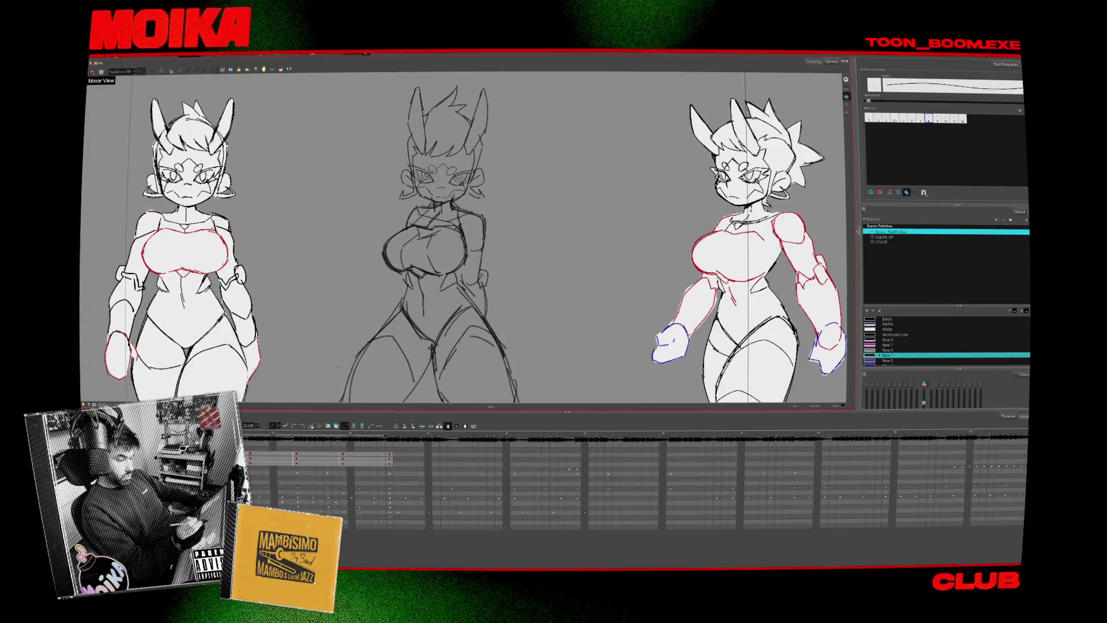
key(period)
key(comma)
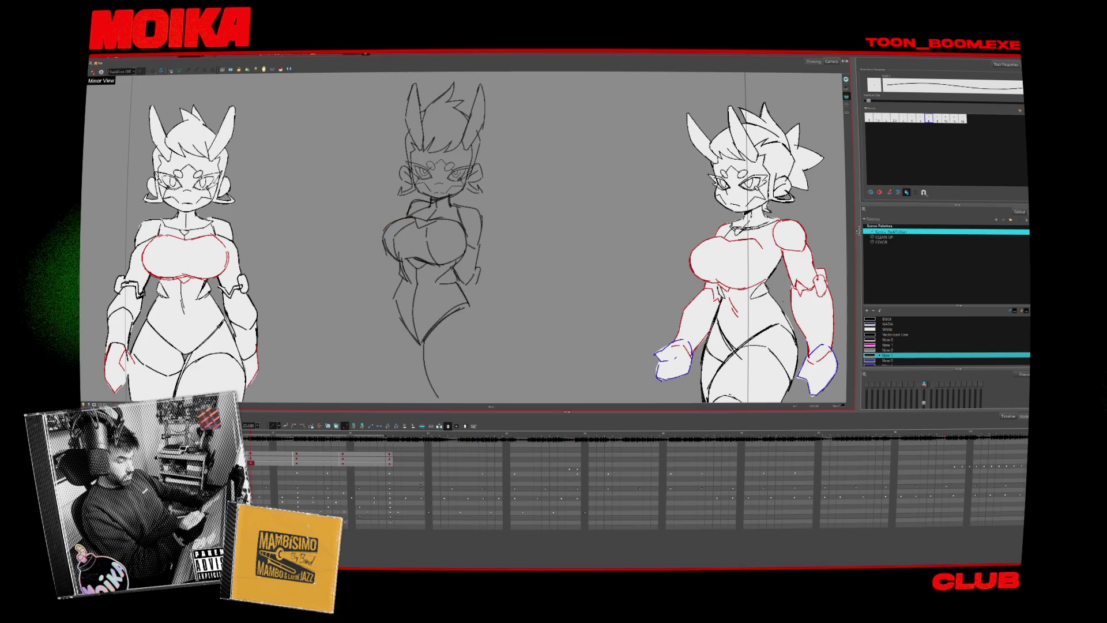
key(period)
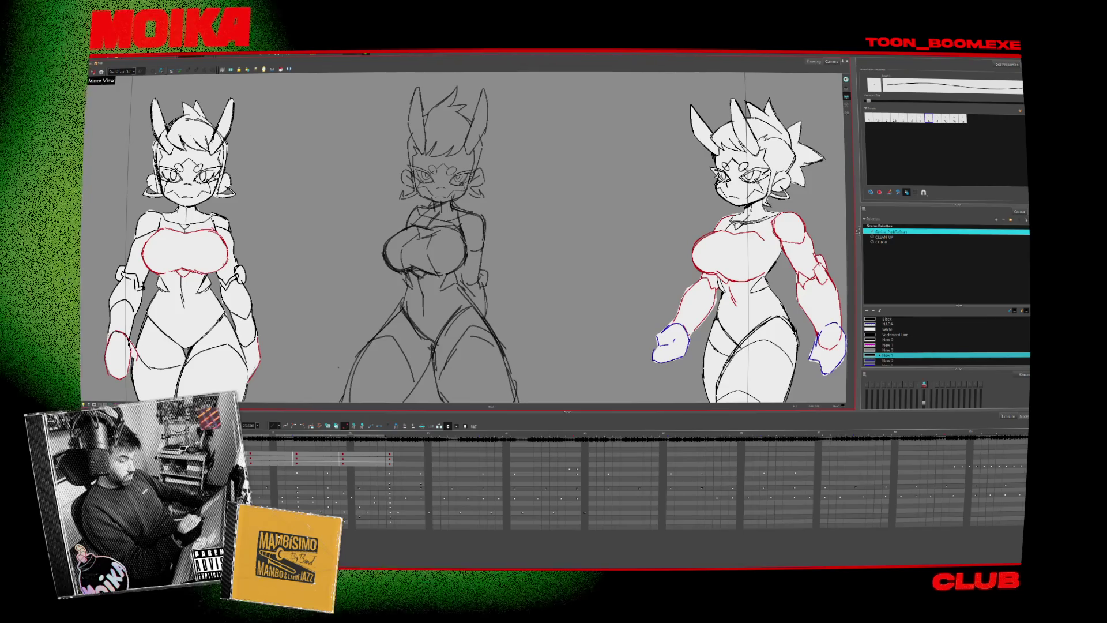
key(period)
key(period)
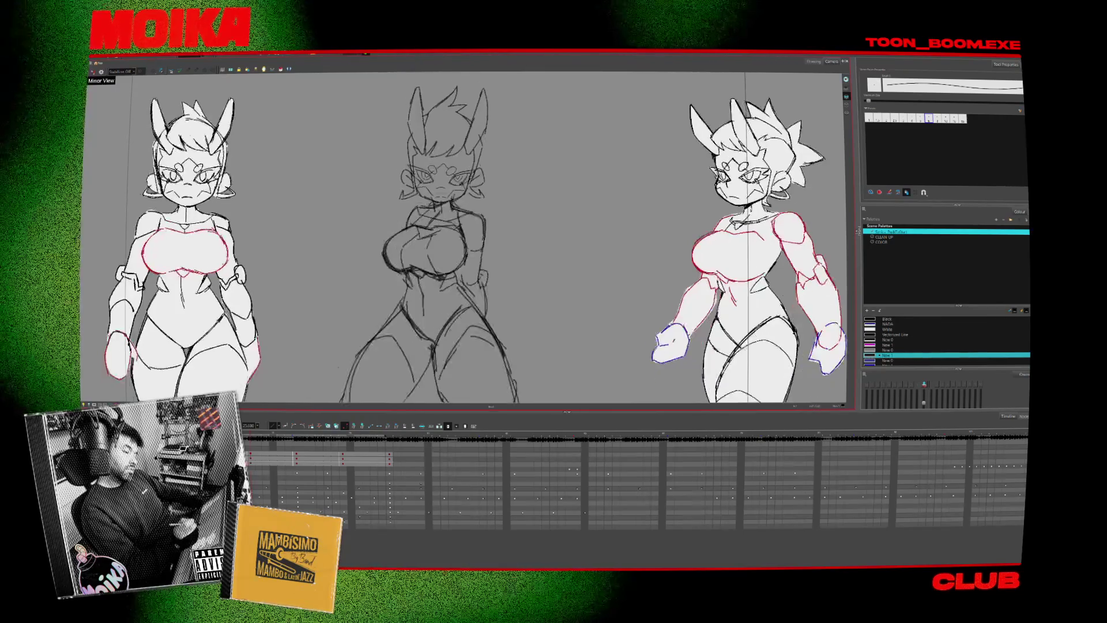
key(comma)
key(comma)
- Zoom in on the middle figure's legs and sketch its right leg and thigh downward
scroll(506, 307, up, 5)
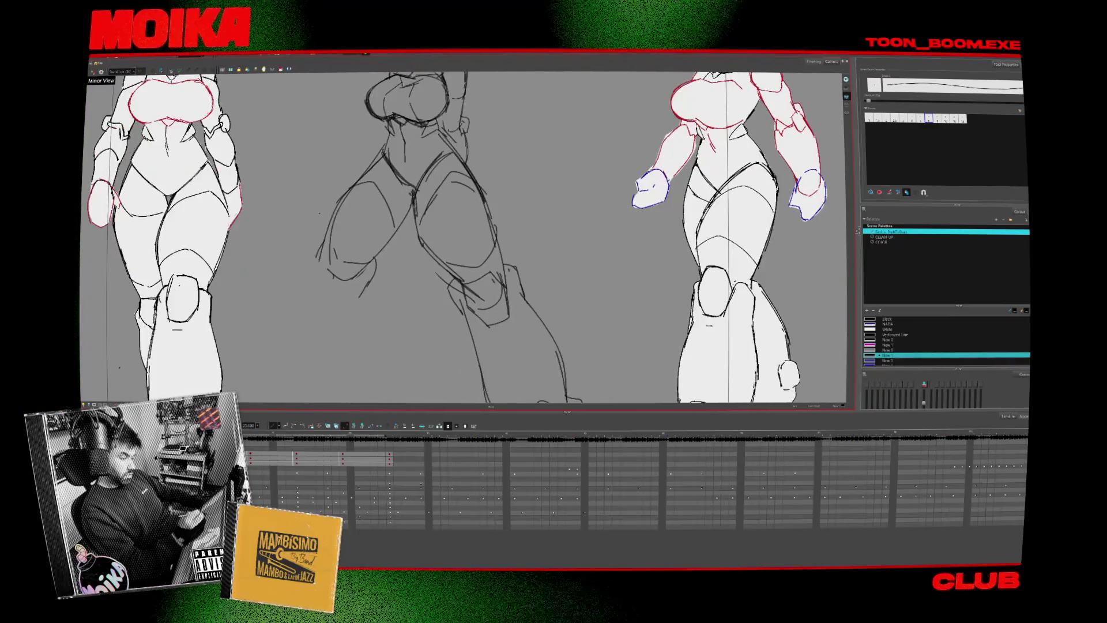
scroll(510, 304, down, 6)
scroll(517, 300, up, 4)
drag(519, 350, 471, 290)
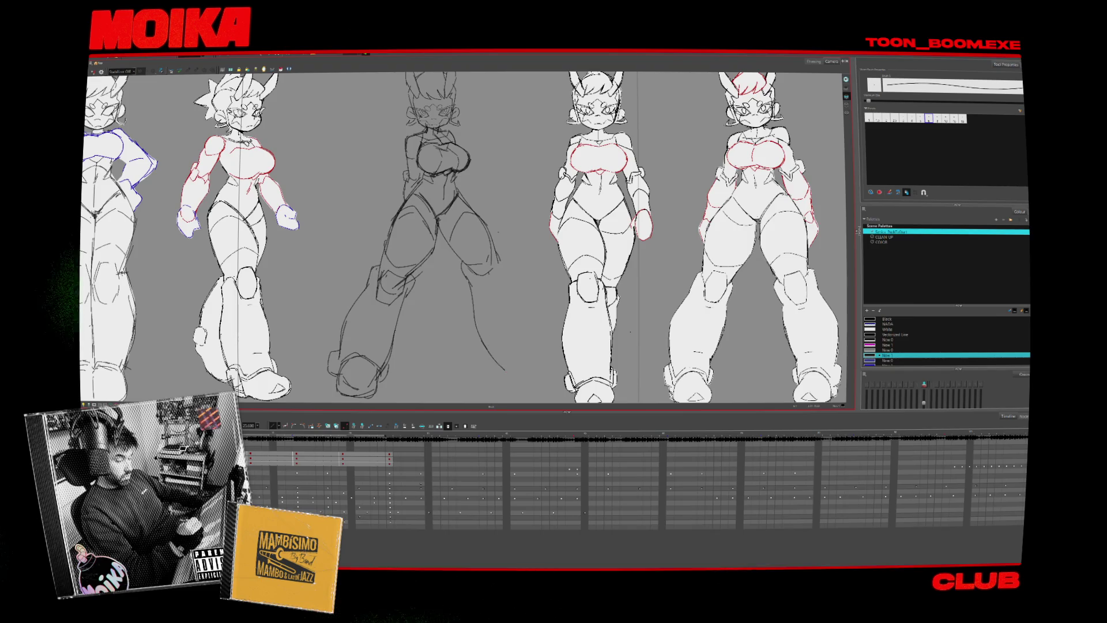
drag(502, 262, 519, 294)
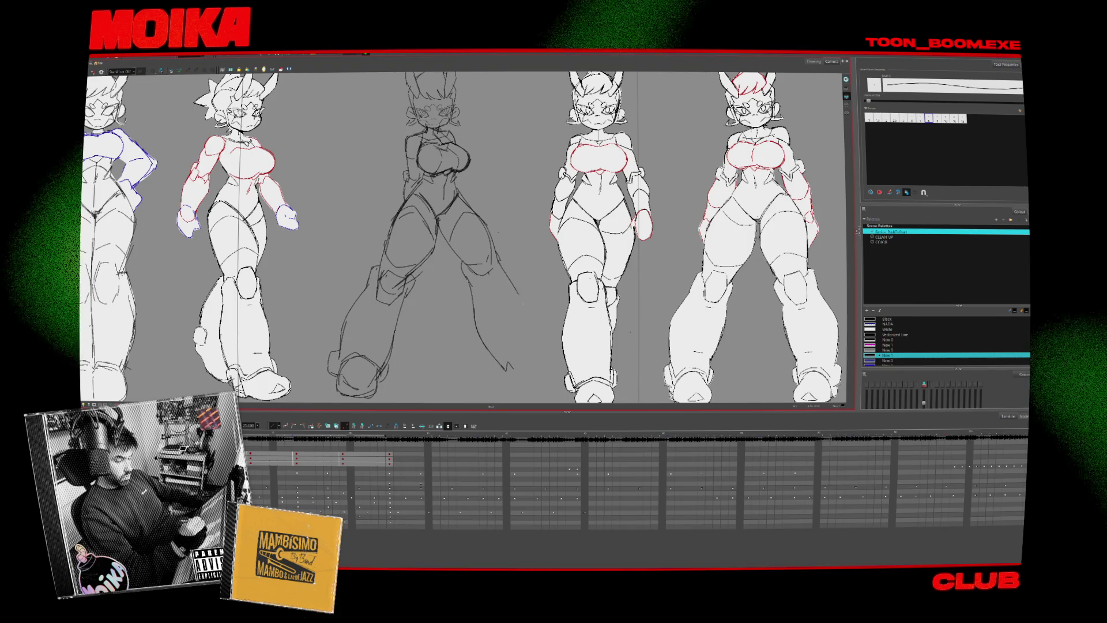
drag(489, 231, 498, 262)
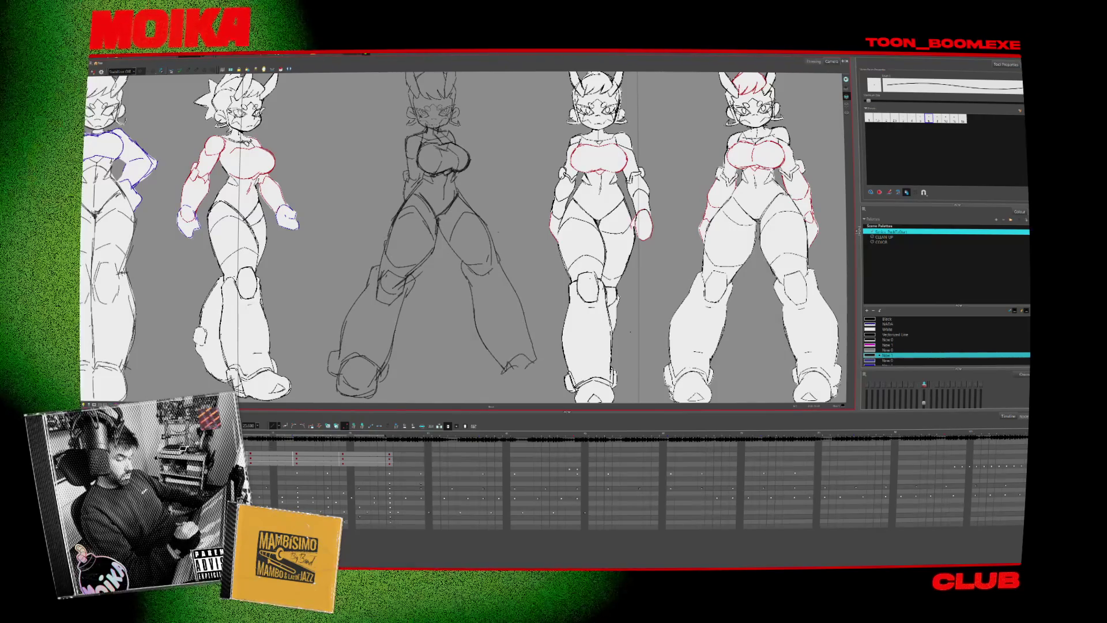
- Mirror the view to check the pose and select a leg stroke
drag(551, 331, 547, 315)
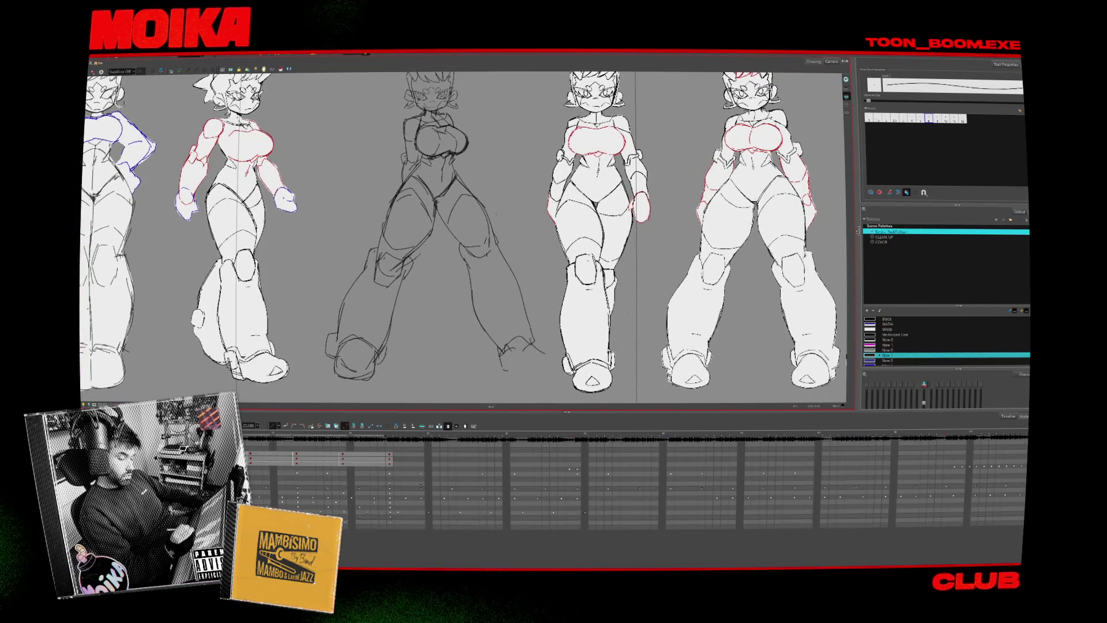
key(4)
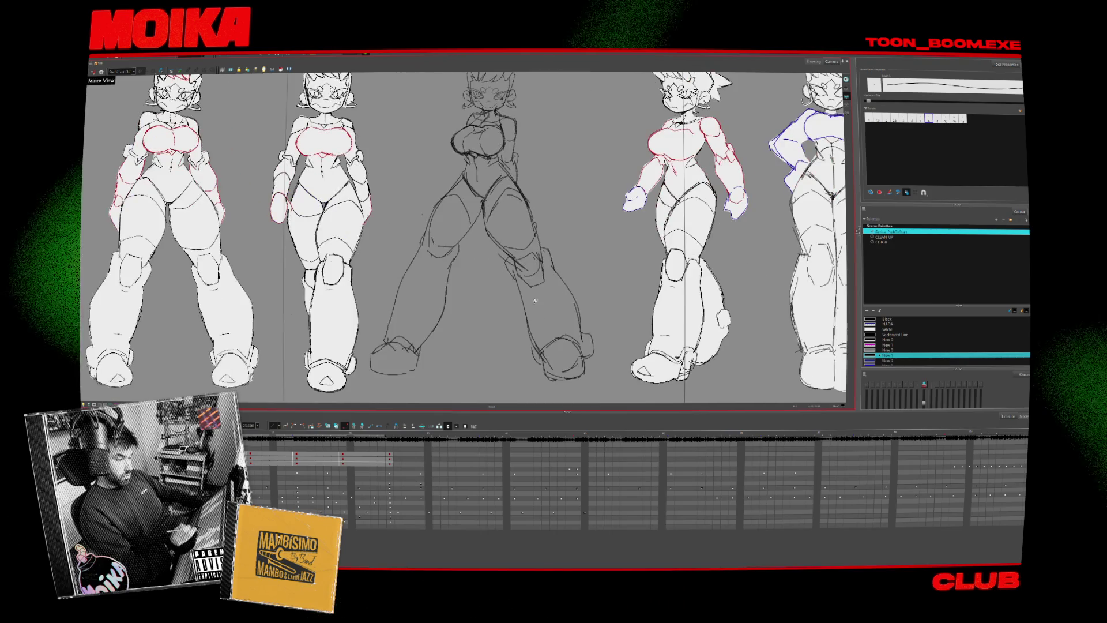
click(453, 318)
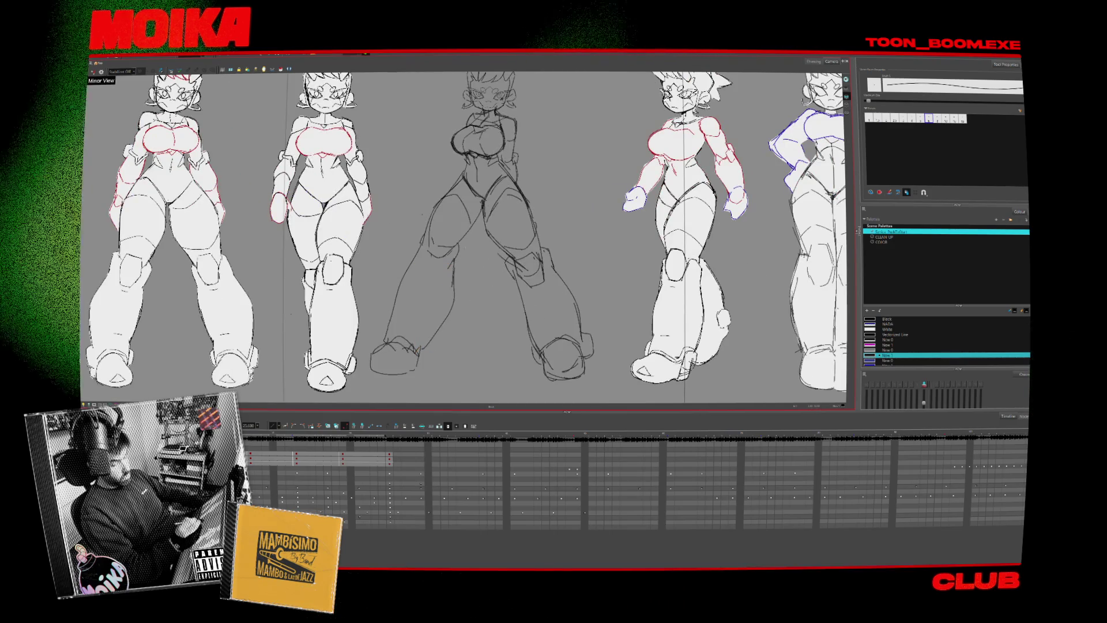
- Sketch a new right leg down to the foot over the middle figure and select it
key(4)
drag(554, 302, 573, 317)
mouse_move(461, 219)
mouse_down()
mouse_move(508, 265)
mouse_move(519, 346)
mouse_up()
drag(514, 253, 560, 376)
key(ctrl+a)
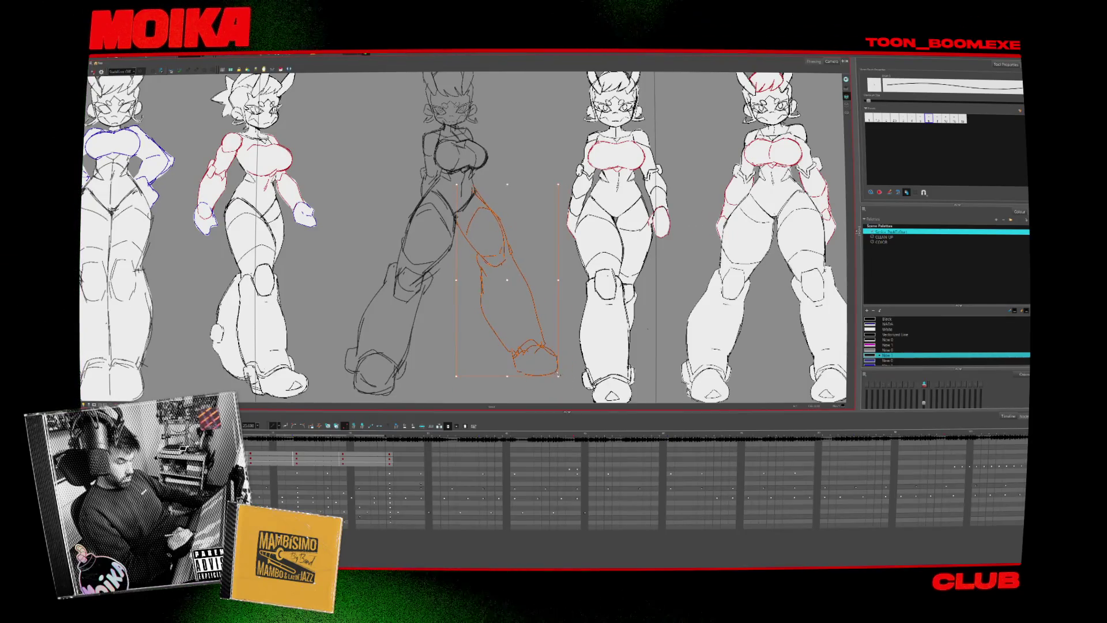
- Shift the redrawn leg slightly right, stretch it downward, and check it mirrored
drag(335, 389, 339, 372)
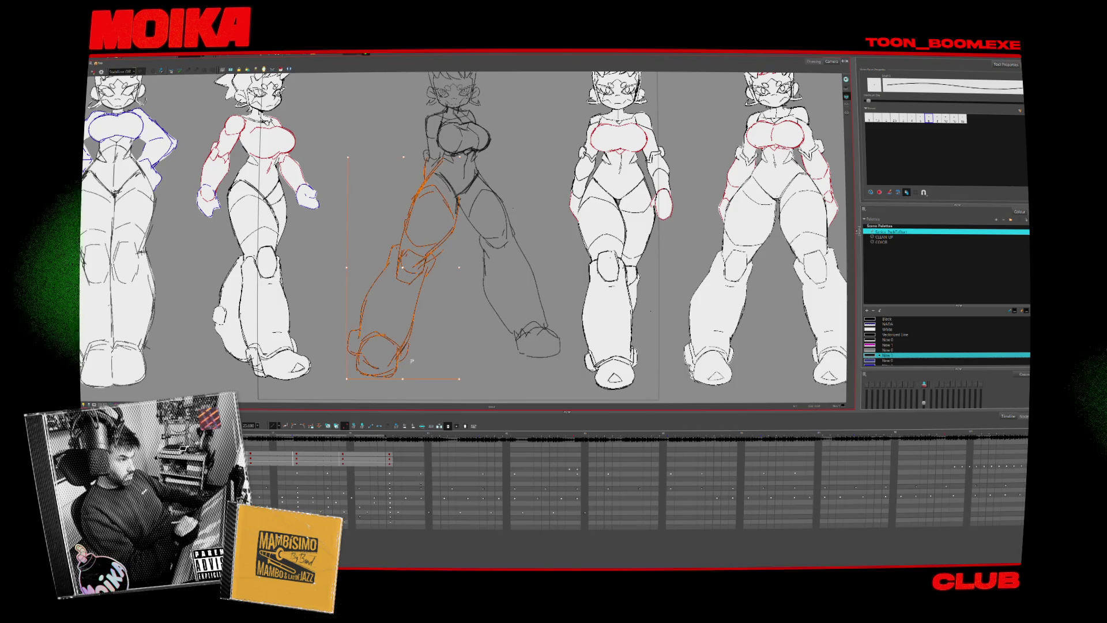
drag(411, 360, 421, 361)
key(Escape)
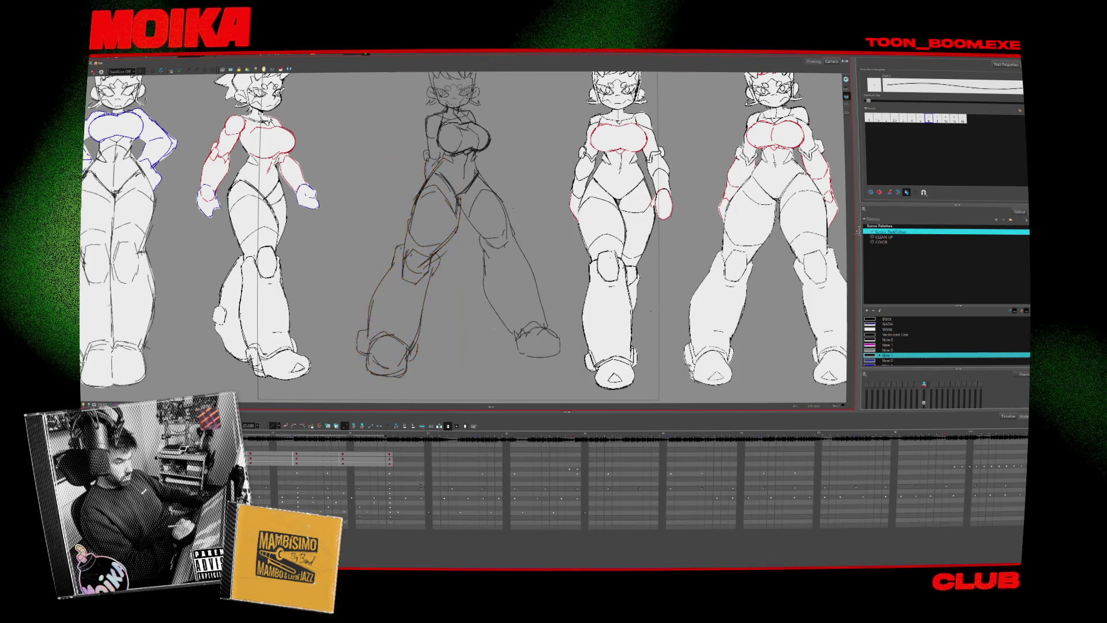
key(Return)
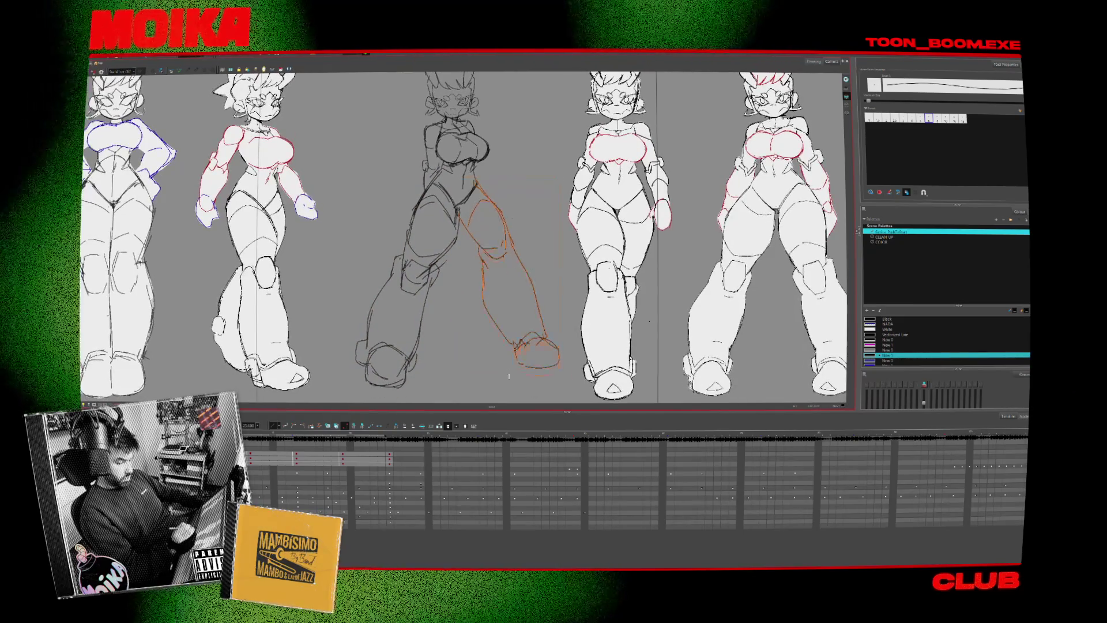
drag(508, 369, 512, 381)
key(alt+b)
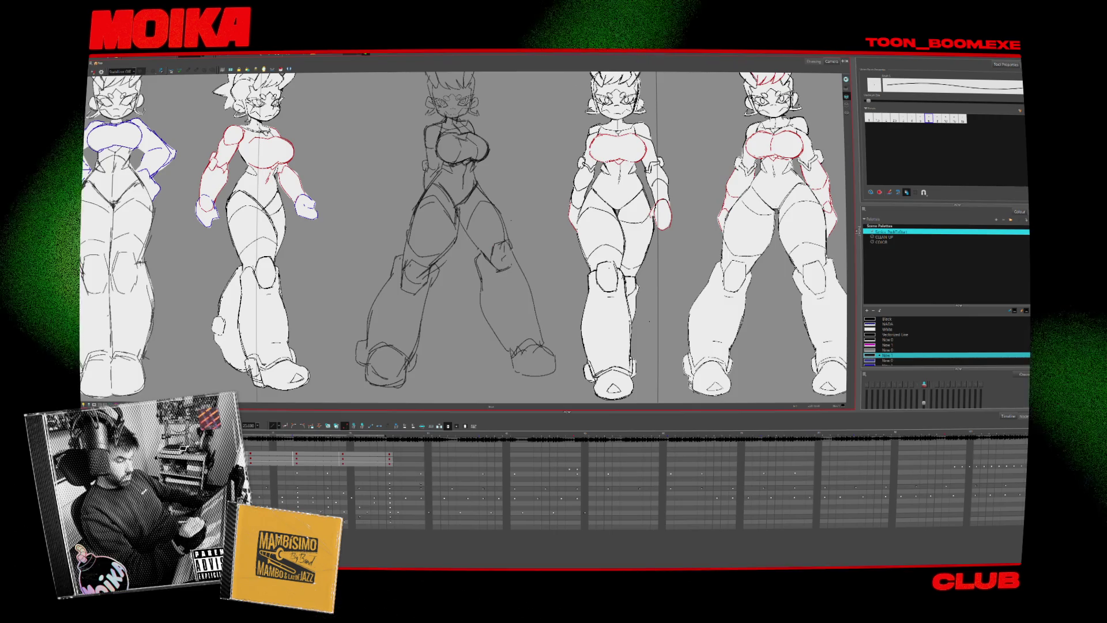
key(4)
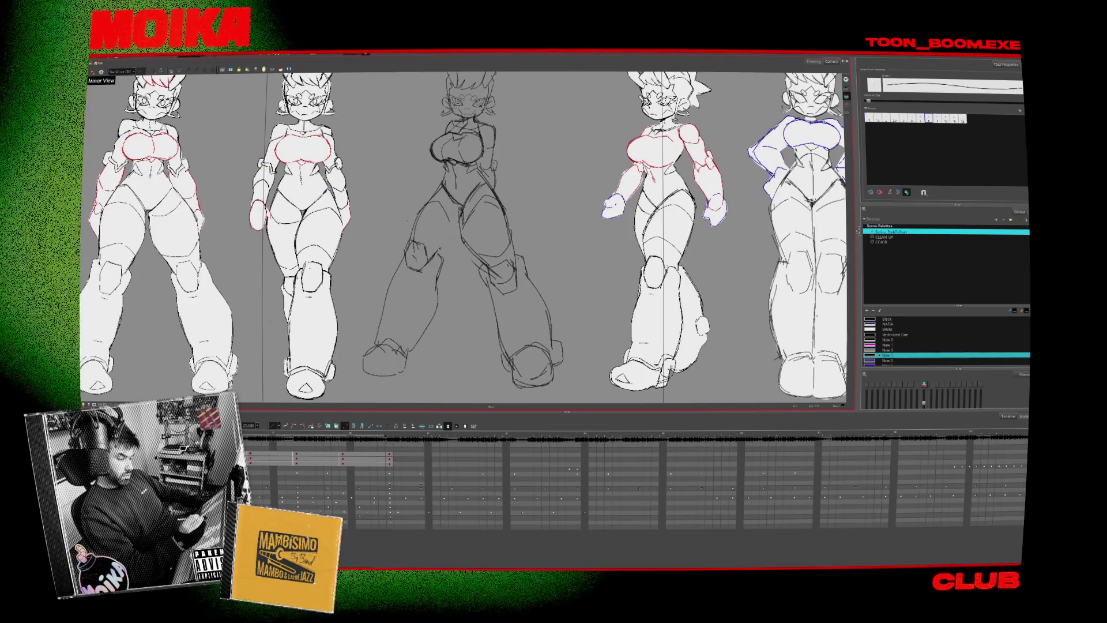
- Redraw the right lower leg and boot, alternating Brush and Pencil and checking it mirrored
key(4)
key(alt+b)
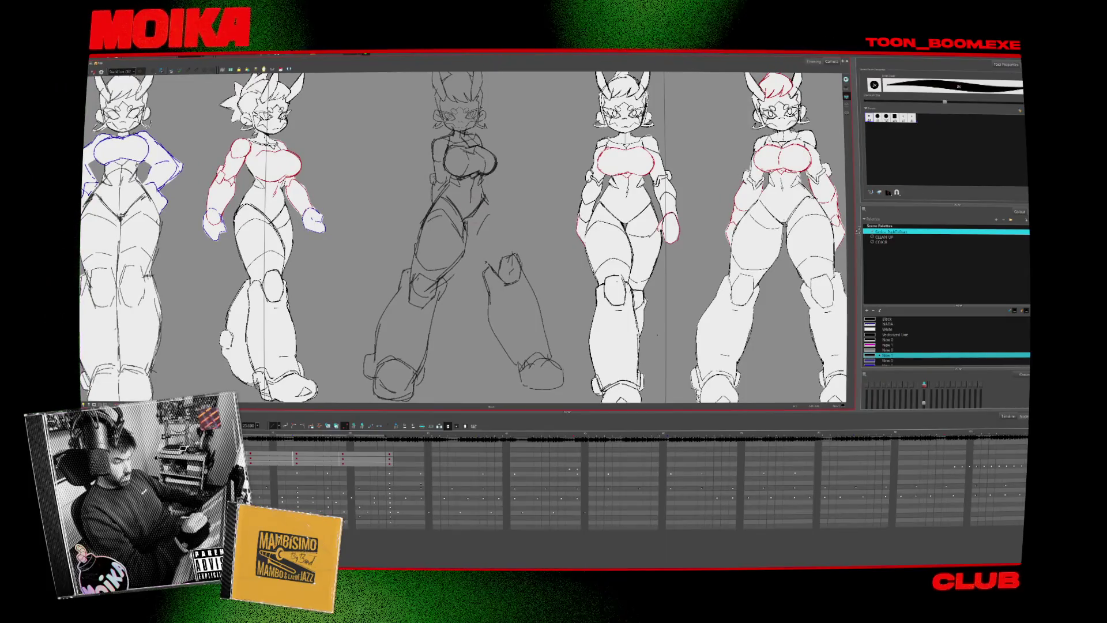
key(alt+slash)
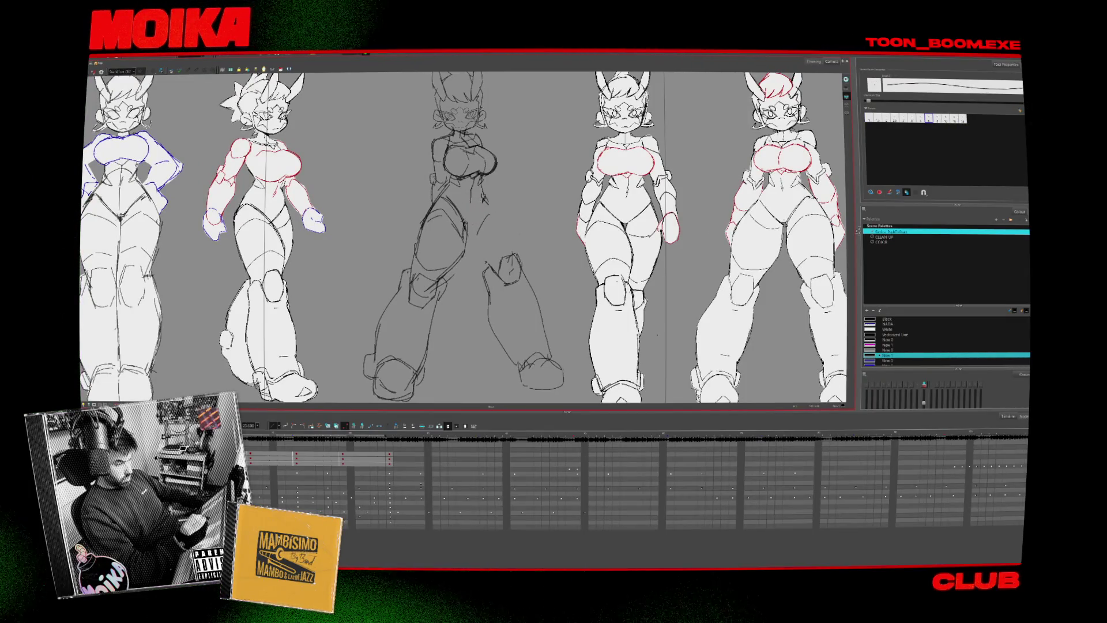
key(alt+b)
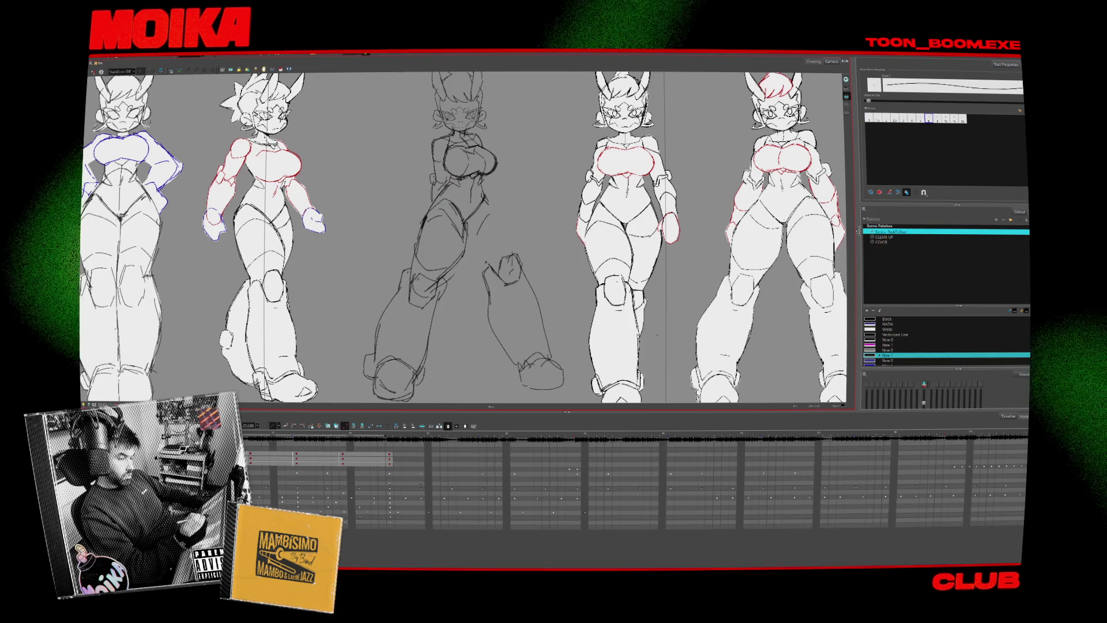
key(4)
key(alt+b)
key(alt+slash)
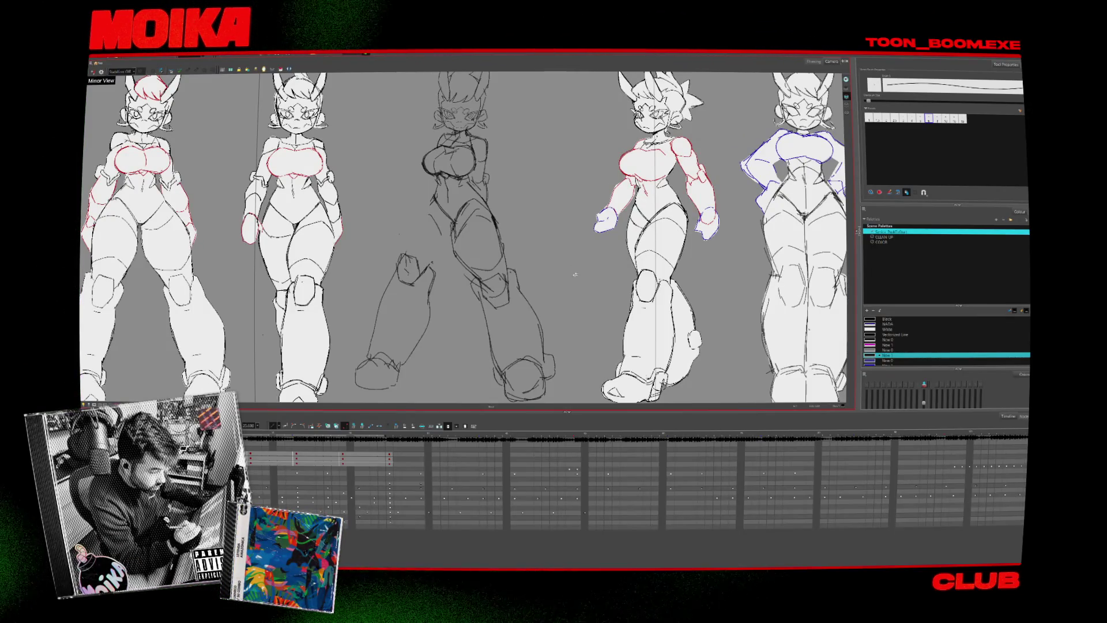
key(4)
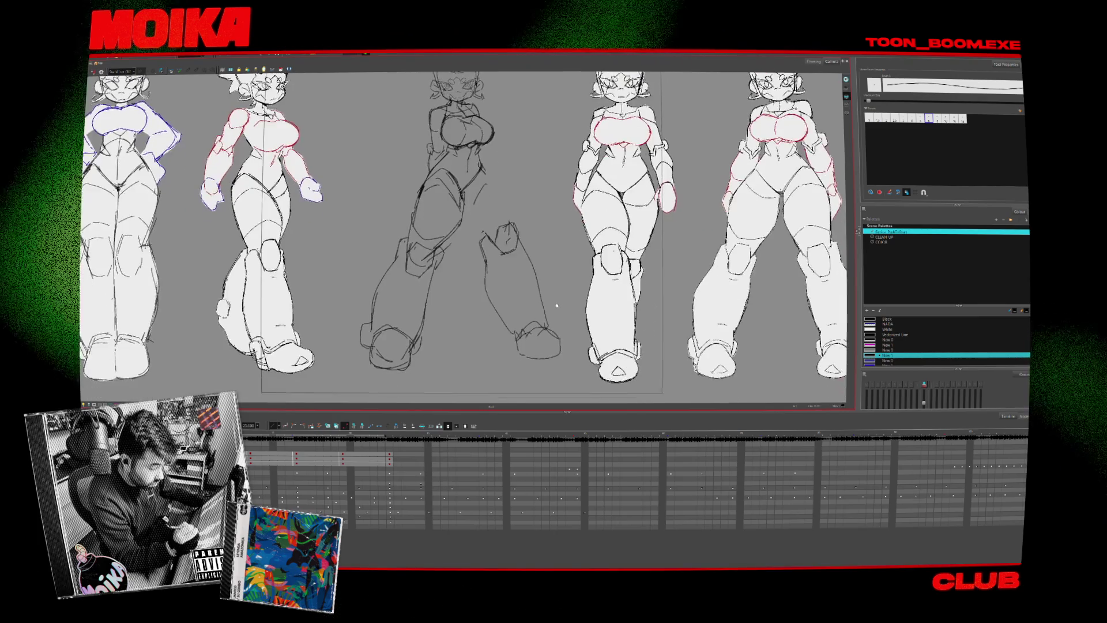
- Select the left lower leg, erase the old foot, and draw a new rounded sole
scroll(561, 341, down, 2)
mouse_move(438, 253)
mouse_down()
mouse_move(398, 360)
mouse_move(372, 345)
mouse_up()
key(alt+e)
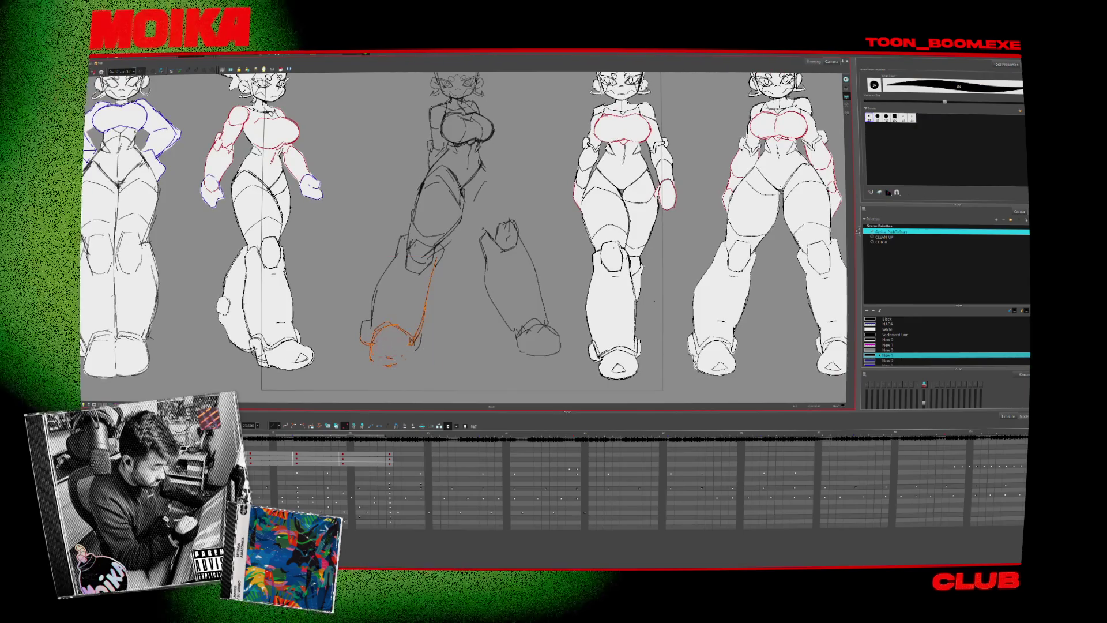
key(alt+x)
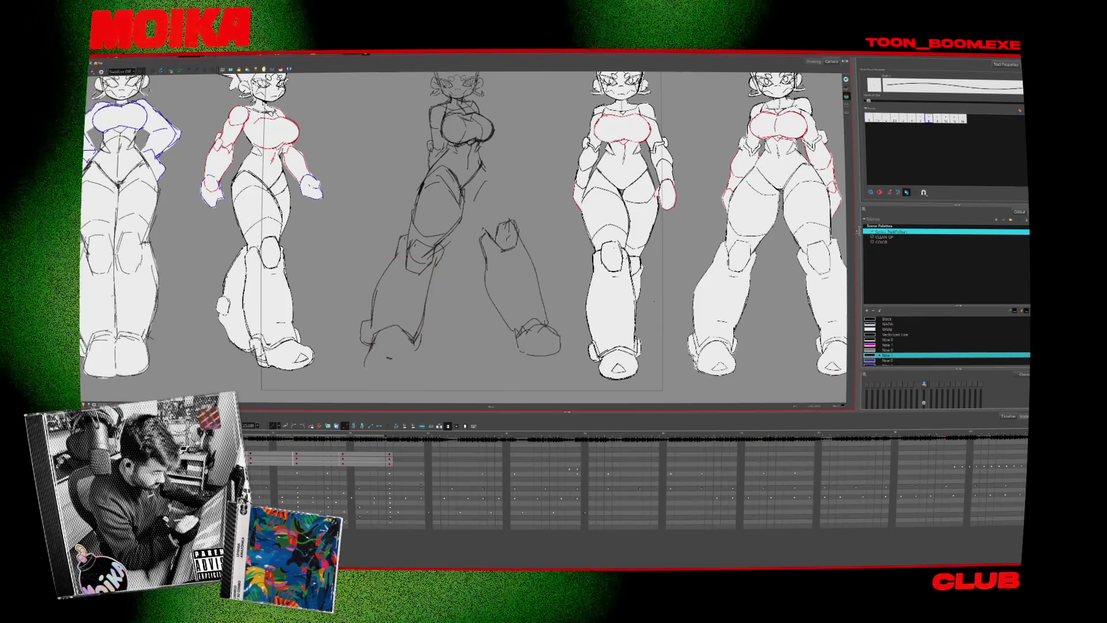
drag(369, 345, 402, 373)
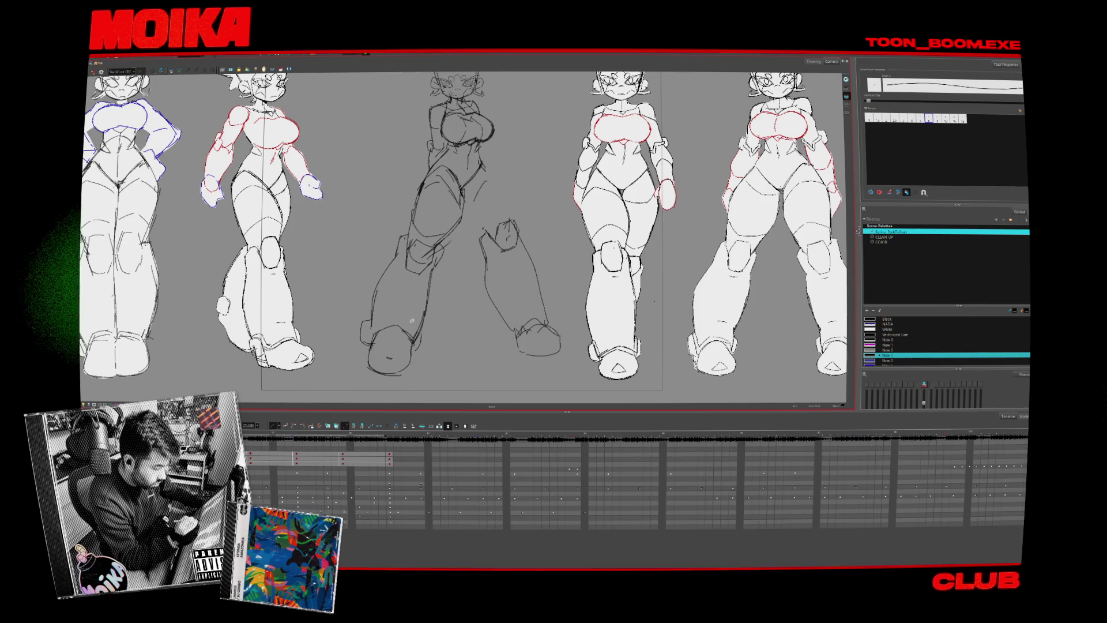
- Add a small Brush stroke to the boot and recentre the view on the figures
click(435, 357)
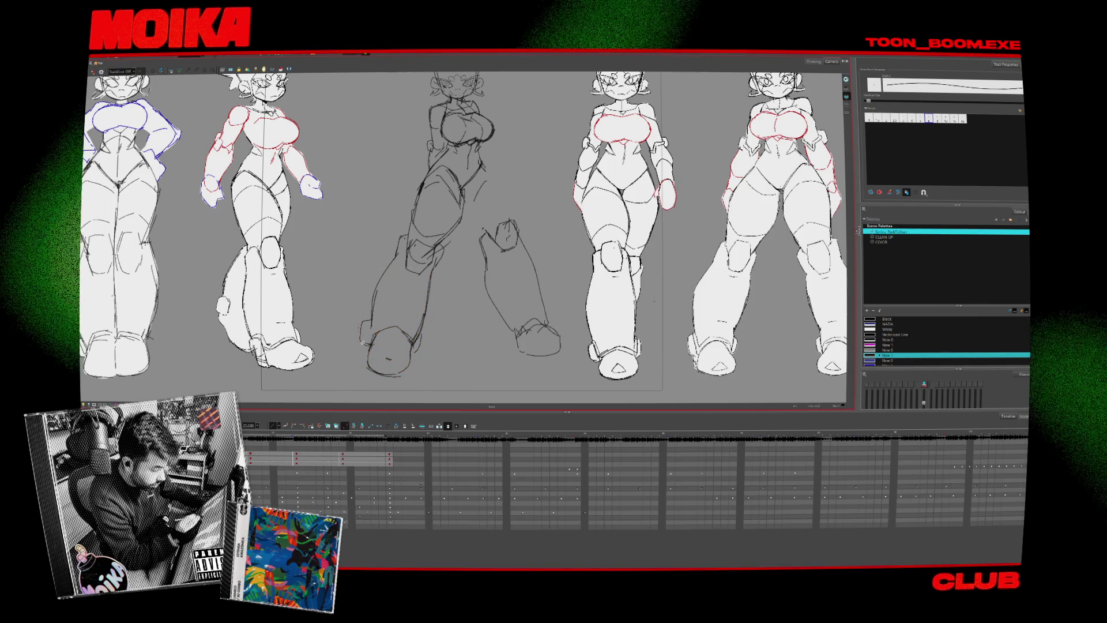
key(alt+b)
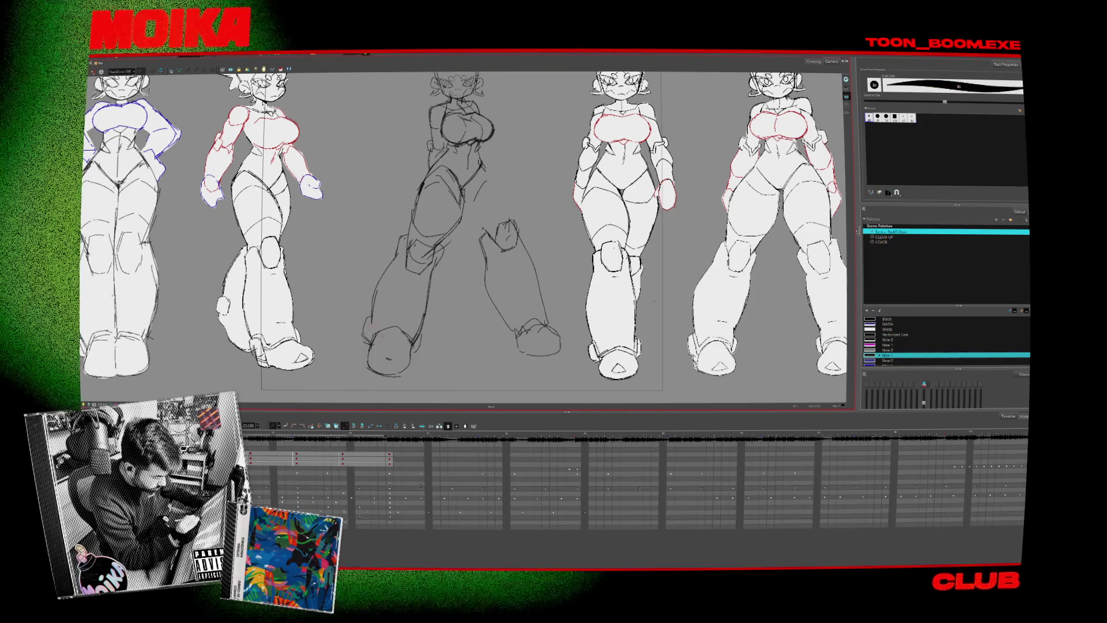
drag(370, 332, 381, 324)
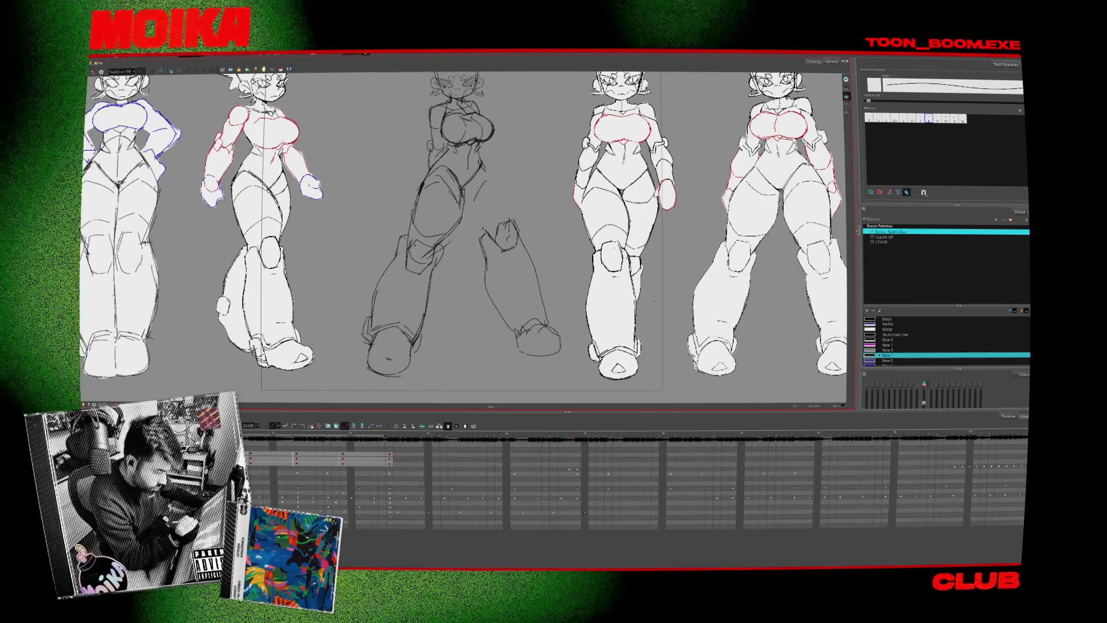
mouse_move(507, 303)
mouse_down()
mouse_move(454, 332)
mouse_move(441, 233)
mouse_up()
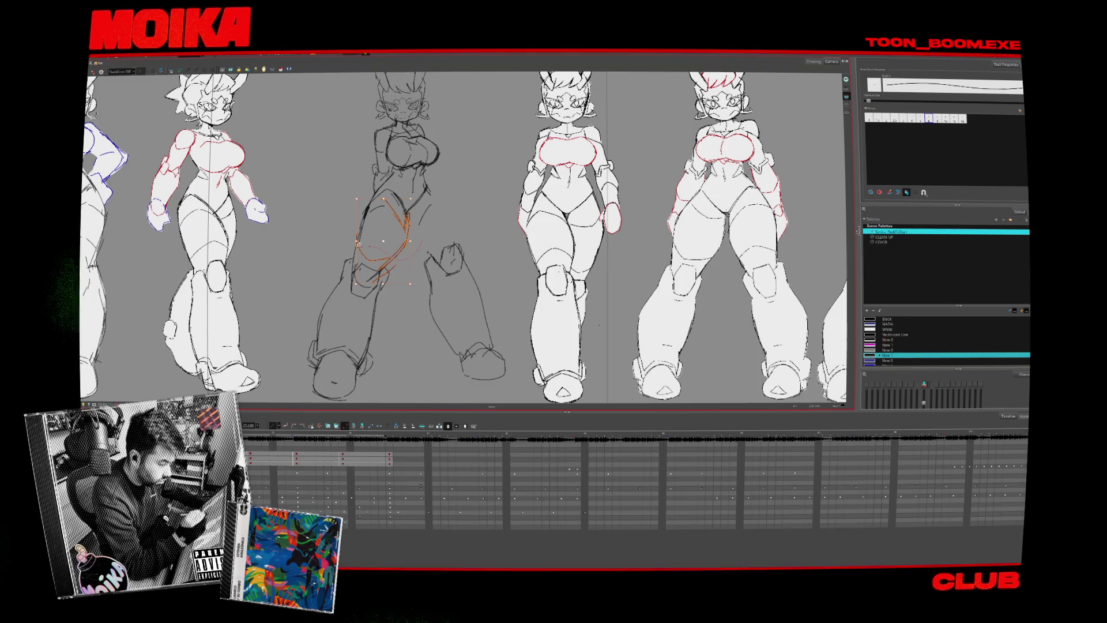
- Clear the leg selection and check the legs in mirrored view
key(Escape)
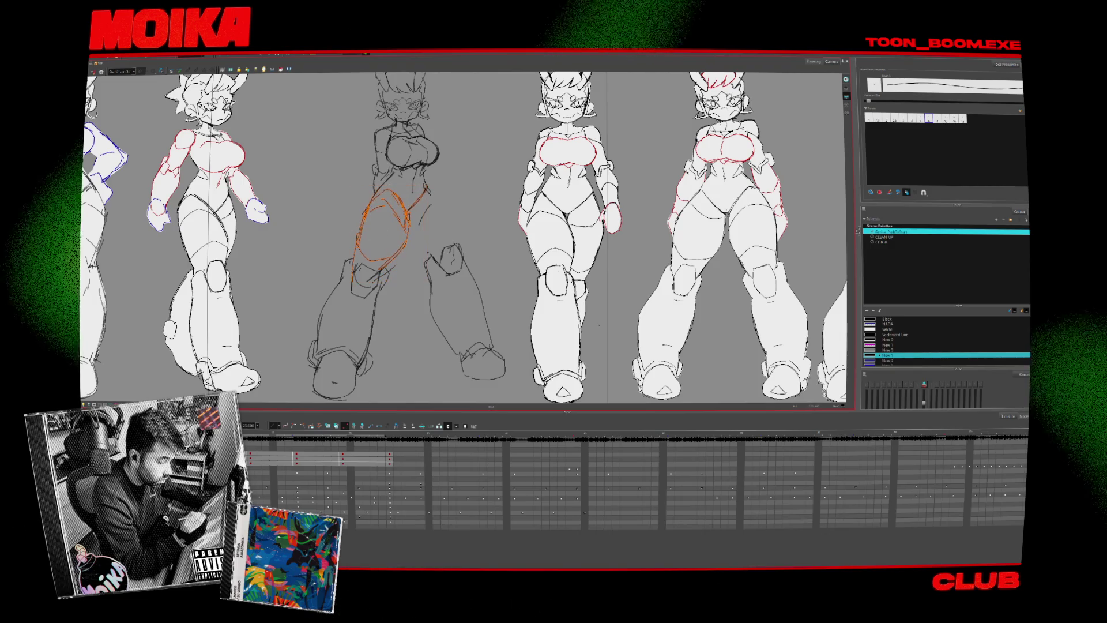
key(4)
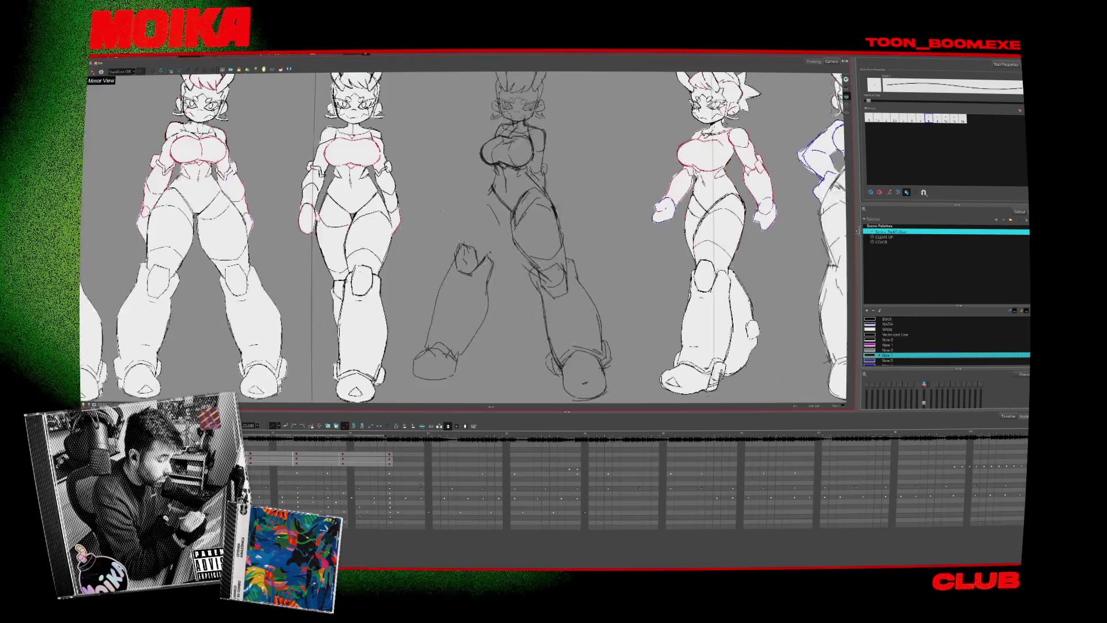
key(alt+b)
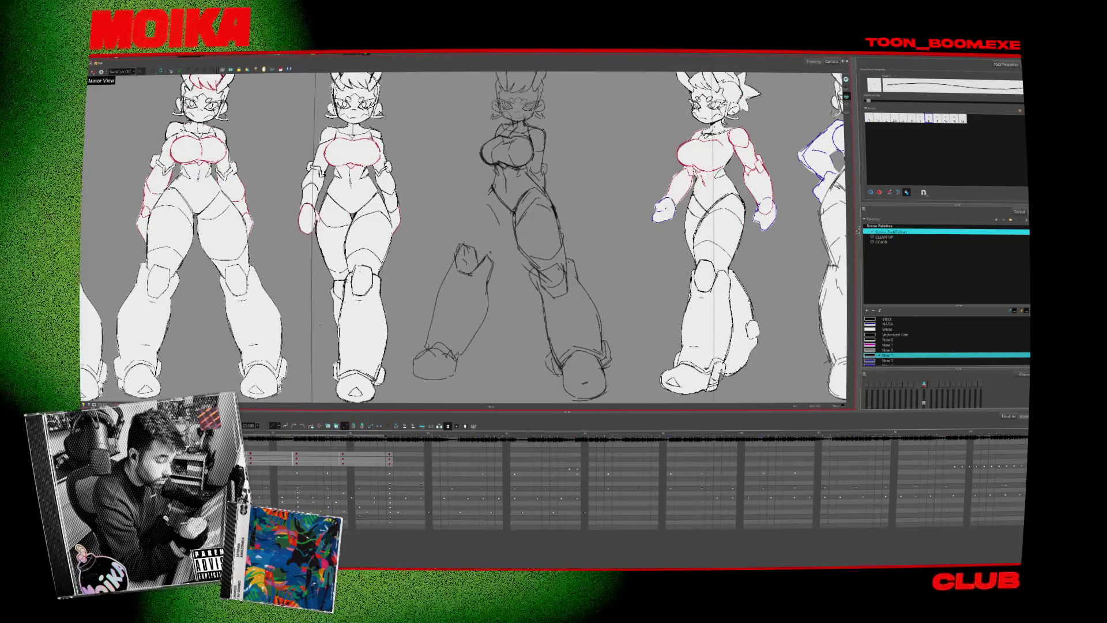
key(4)
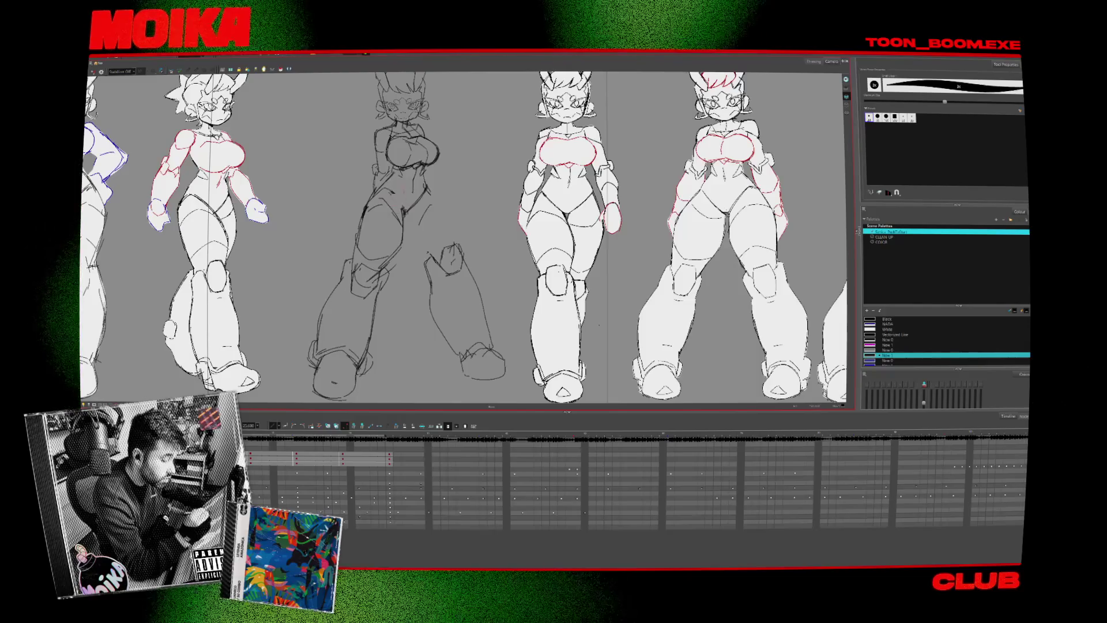
key(alt+x)
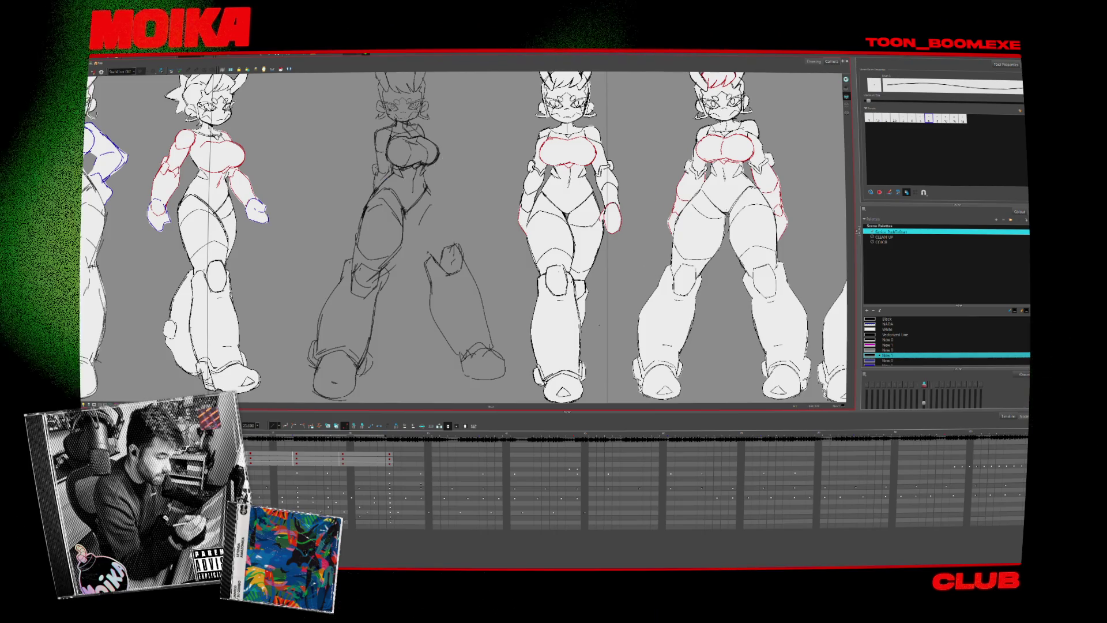
- Shift the lower leg up to meet the thigh in a wider stance, comparing it mirrored
key(4)
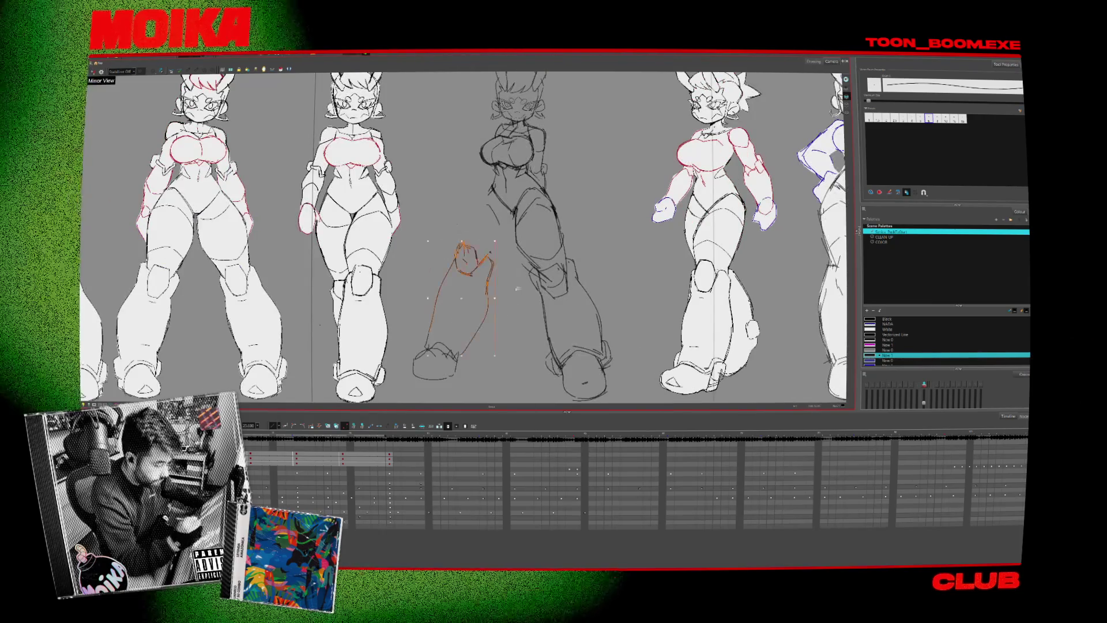
drag(517, 288, 469, 246)
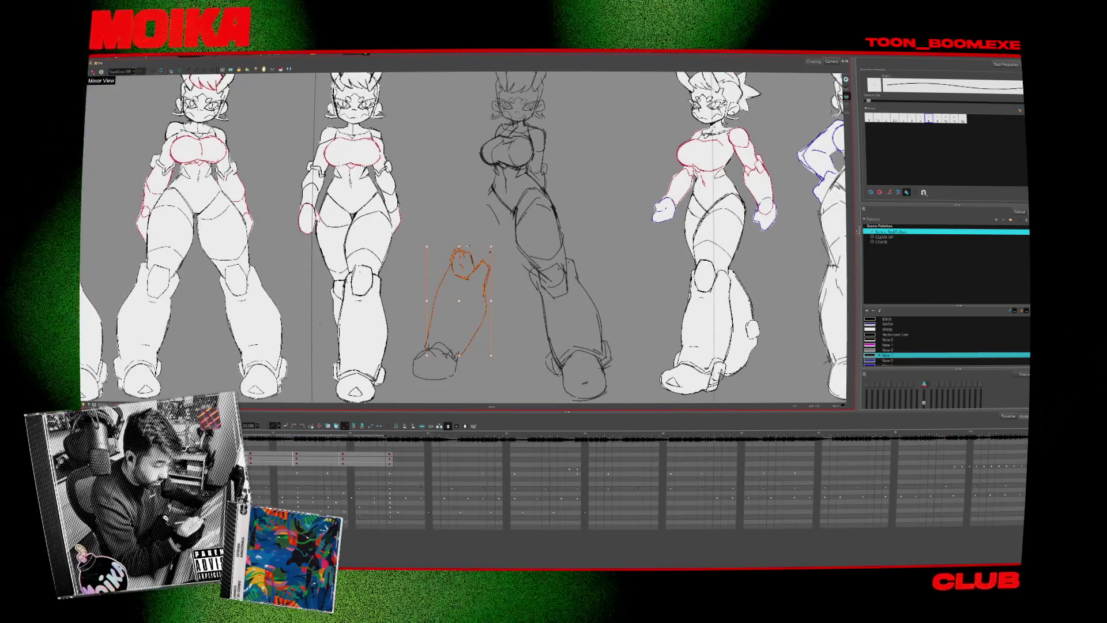
key(Escape)
key(4)
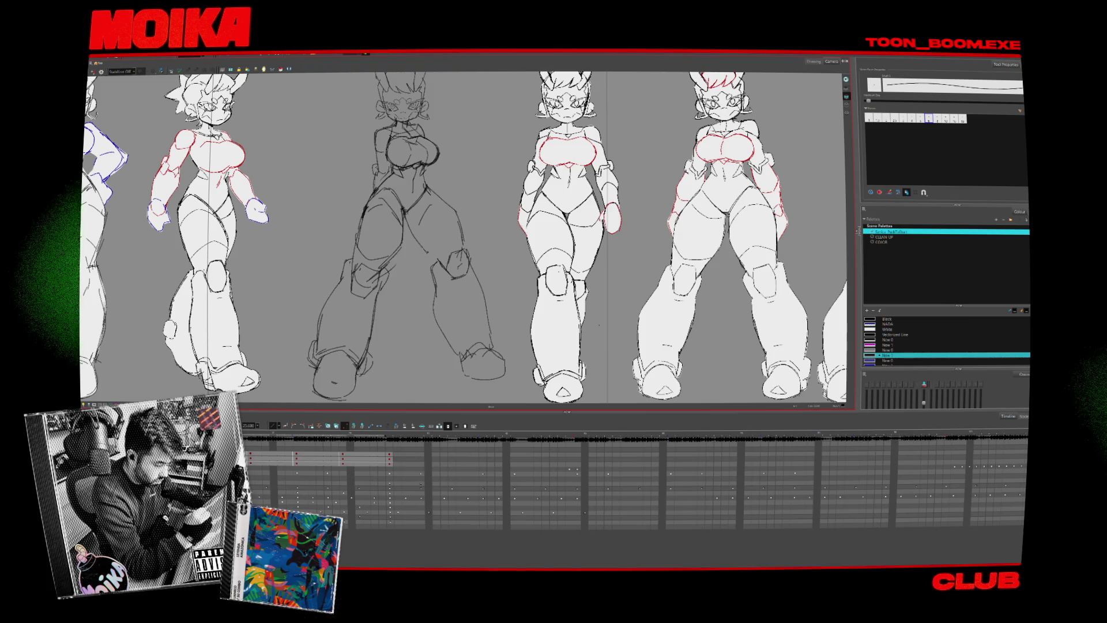
key(4)
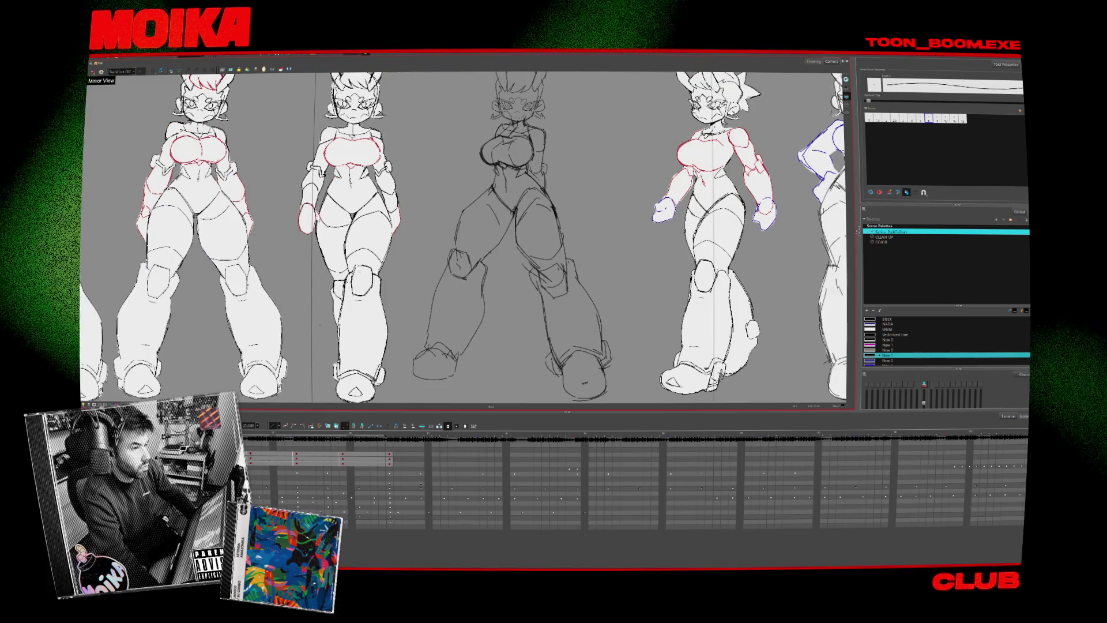
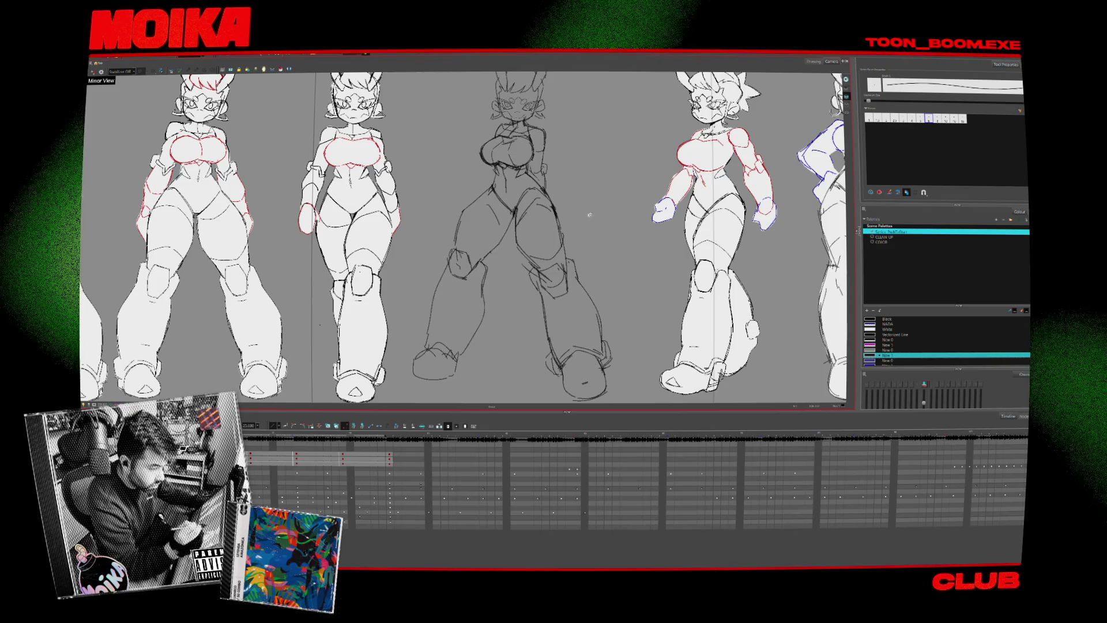
- Check the middle sketch's leg in mirror view and redraw it extending down from the raised foot
scroll(589, 215, right, 5)
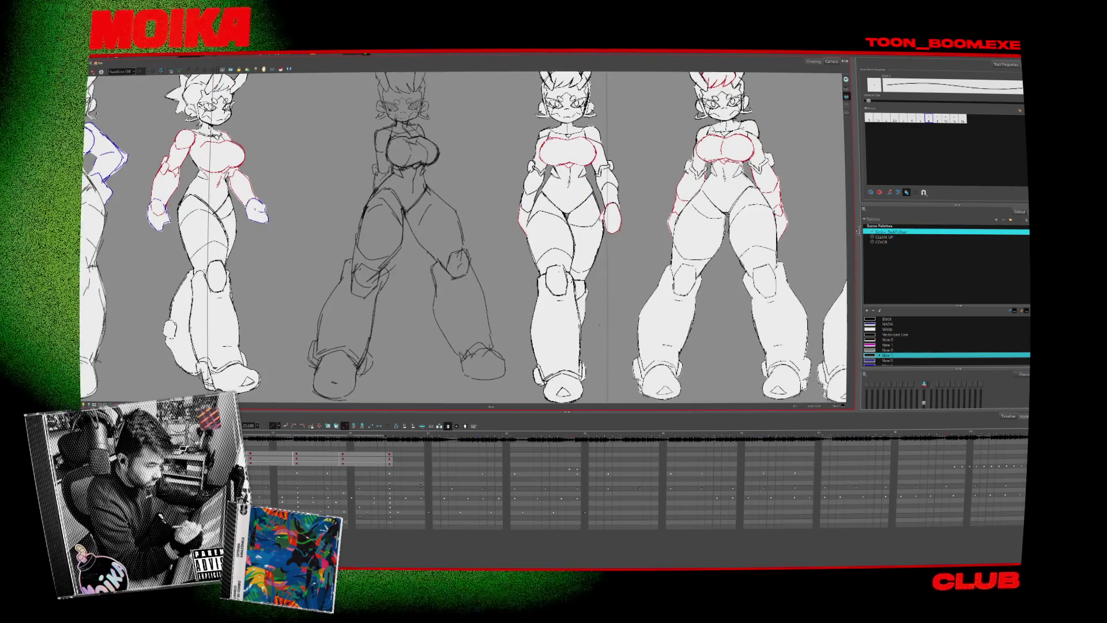
mouse_move(455, 184)
mouse_down()
mouse_move(471, 184)
mouse_move(461, 179)
mouse_up()
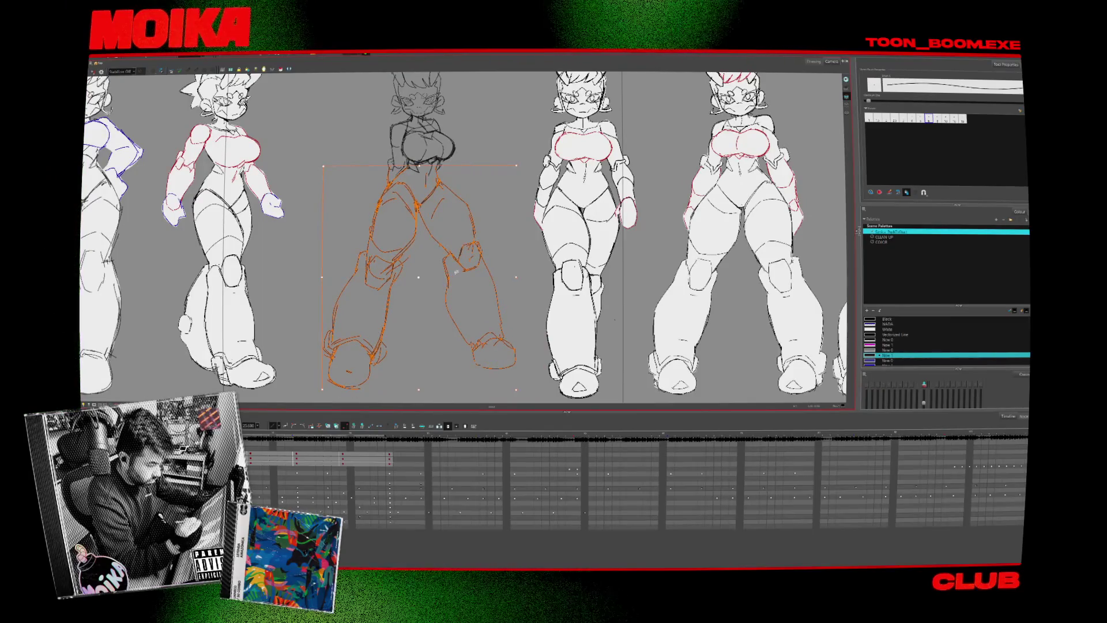
key(Escape)
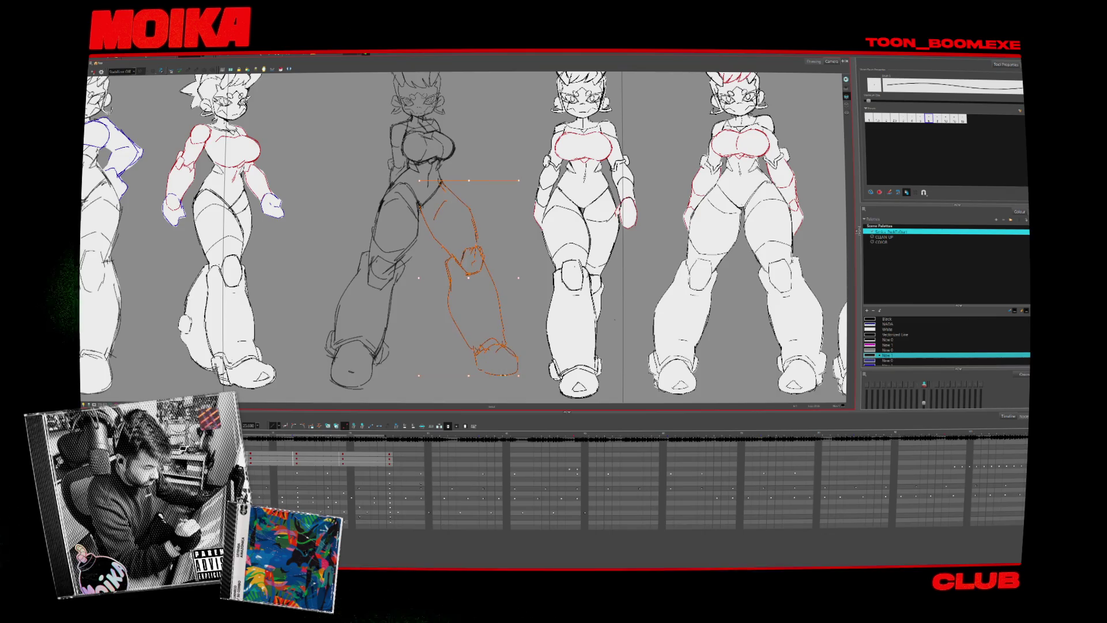
key(4)
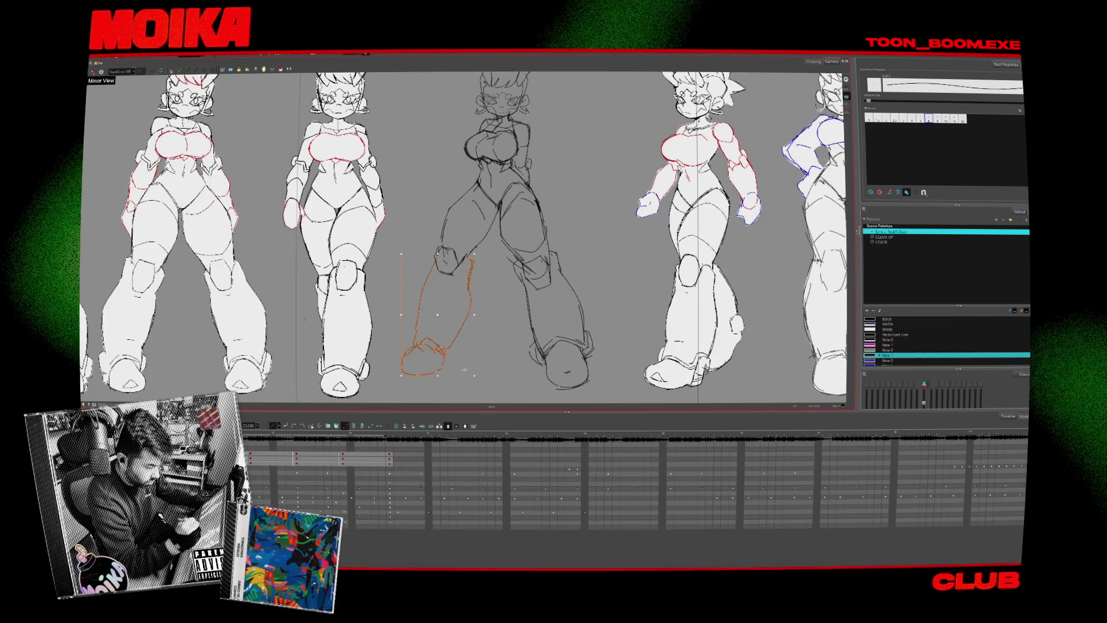
key(Escape)
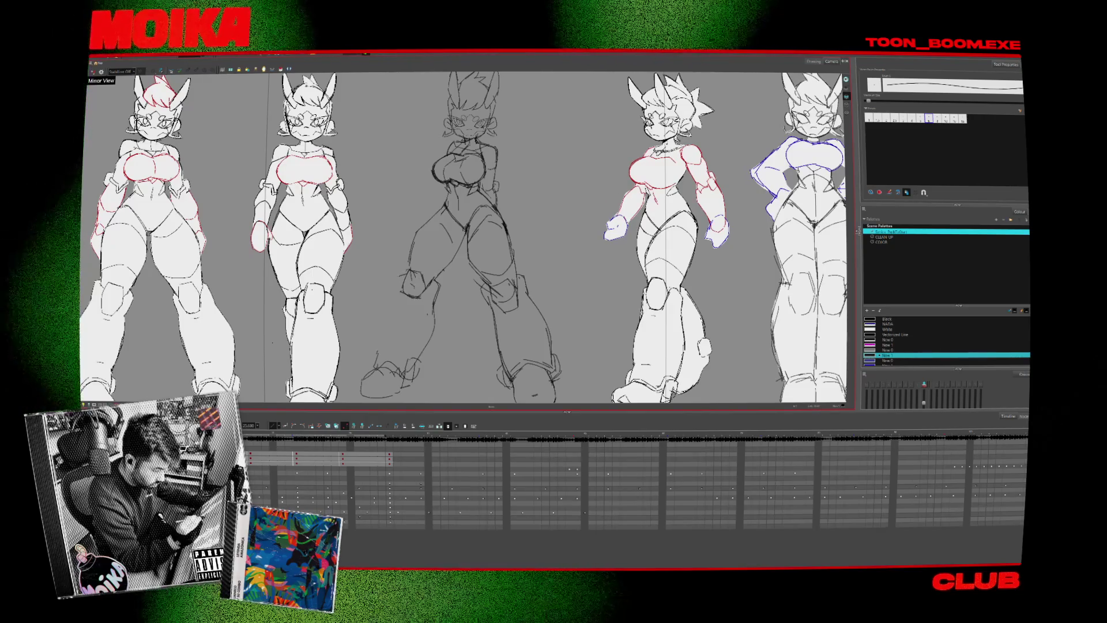
drag(397, 279, 386, 316)
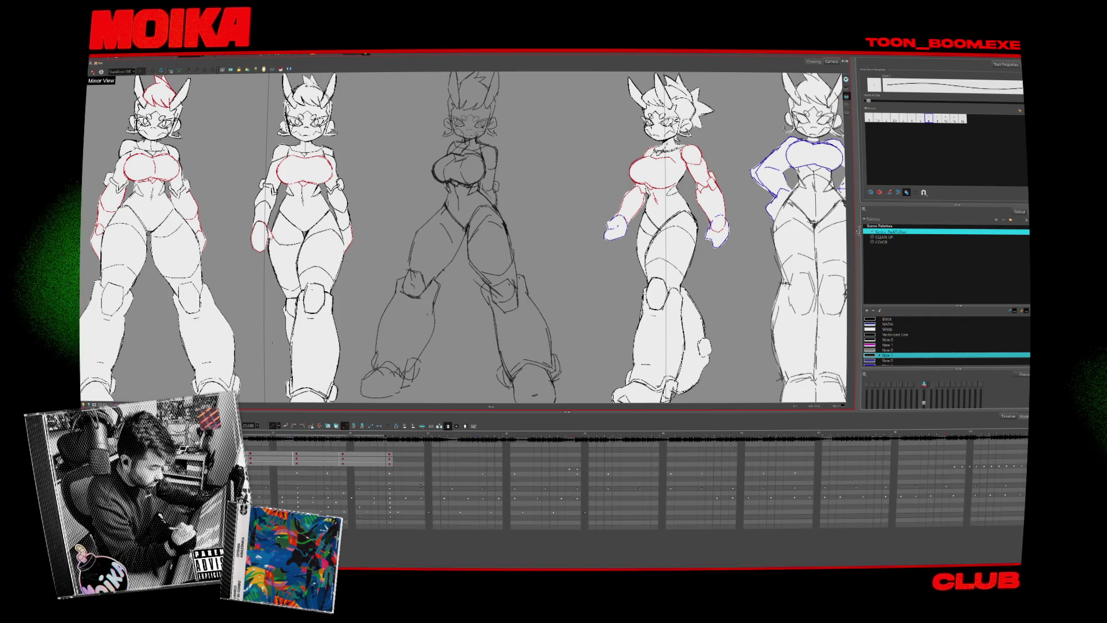
- Switch to a thin pencil and delete the stray hip stroke on the middle figure
scroll(461, 237, down, 3)
key(alt+b)
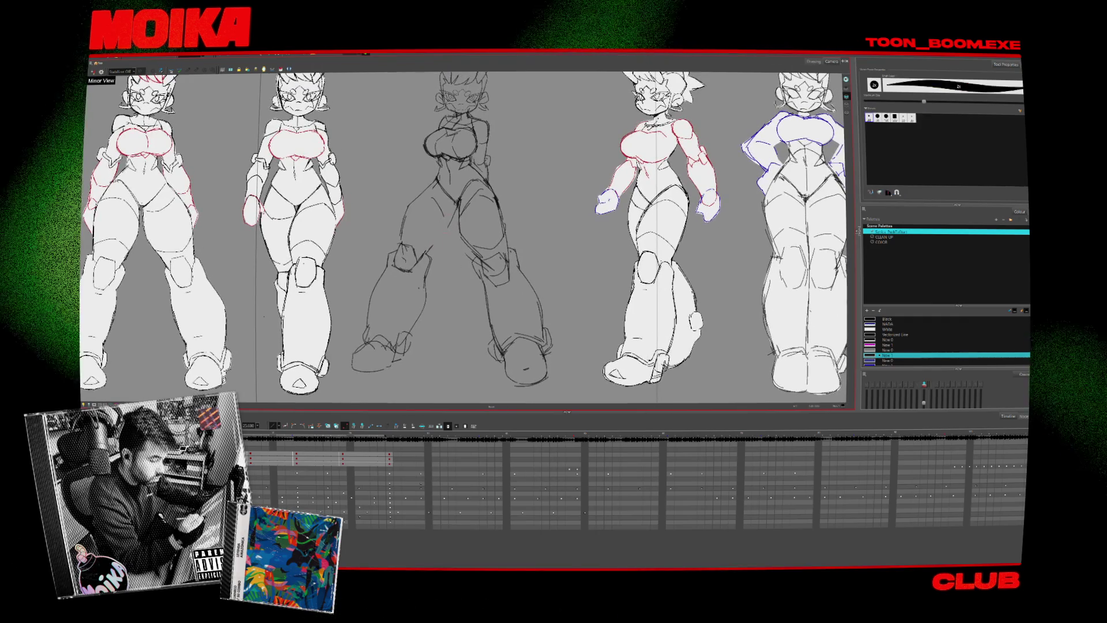
key(alt+x)
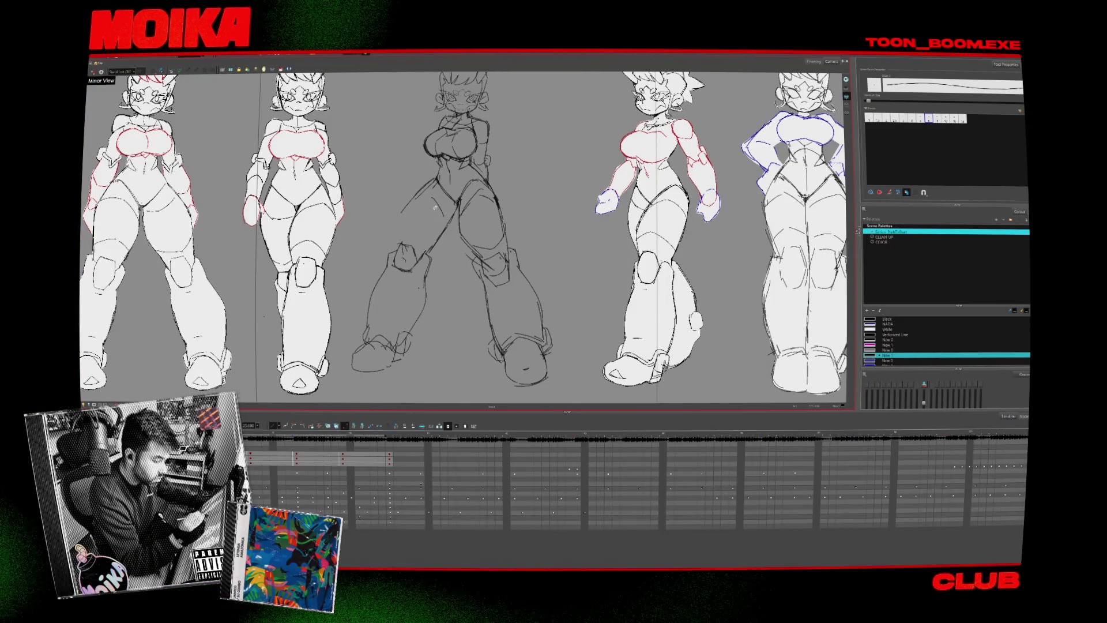
scroll(436, 206, up, 1)
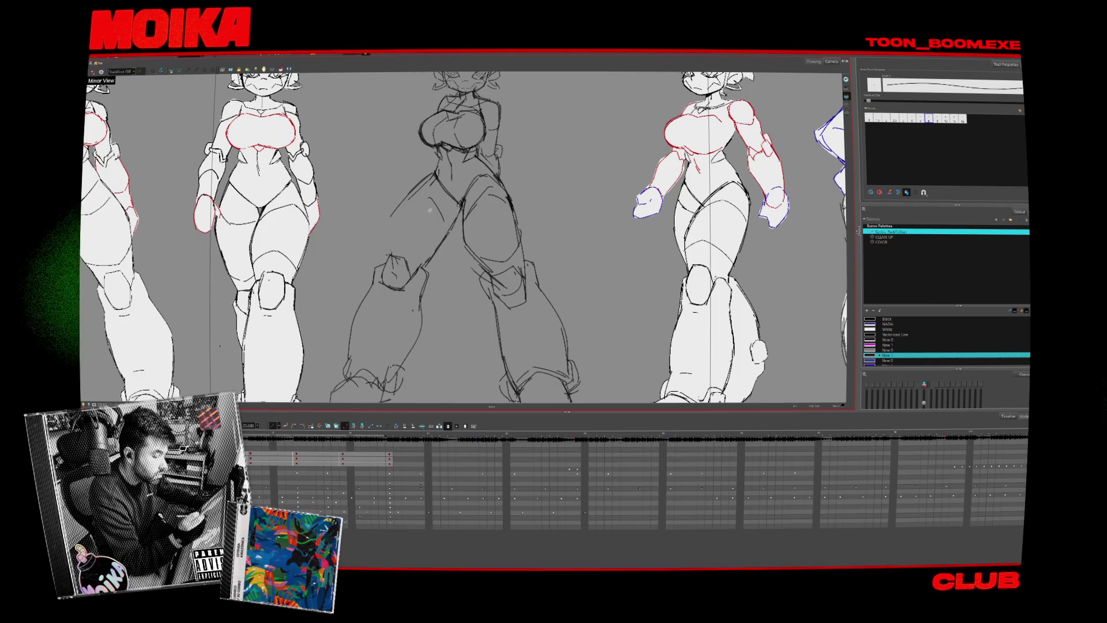
key(Escape)
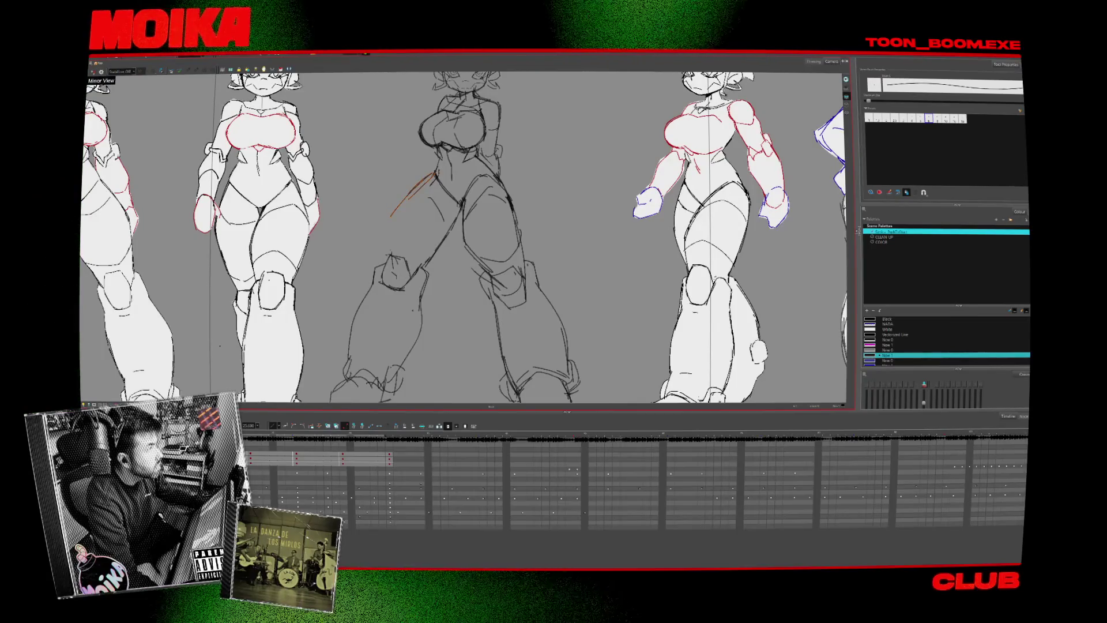
click(413, 194)
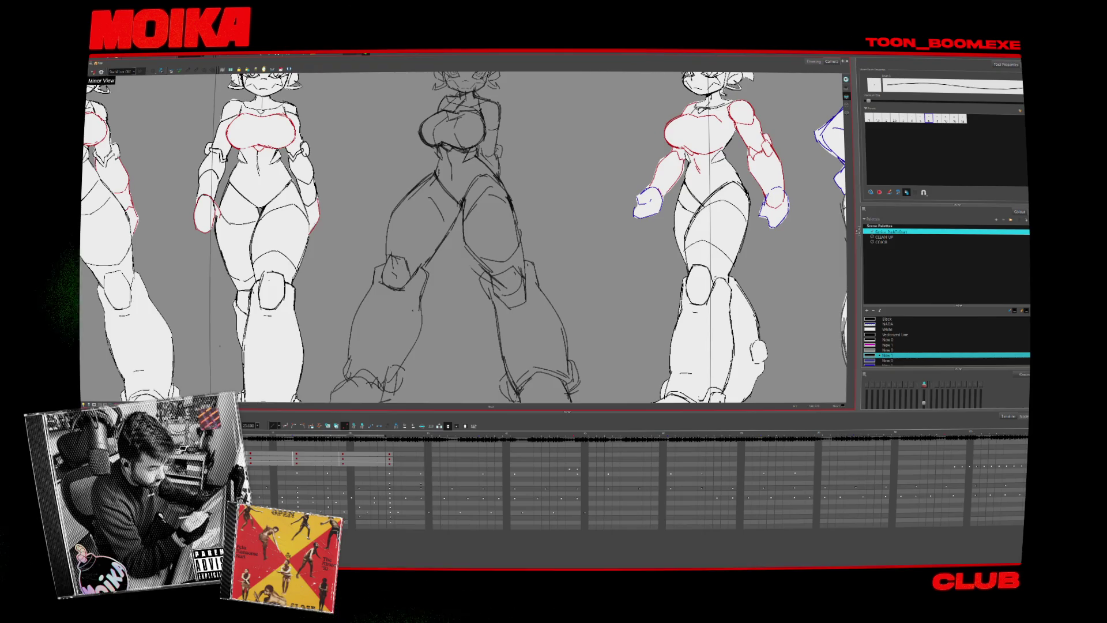
key(.)
click(508, 172)
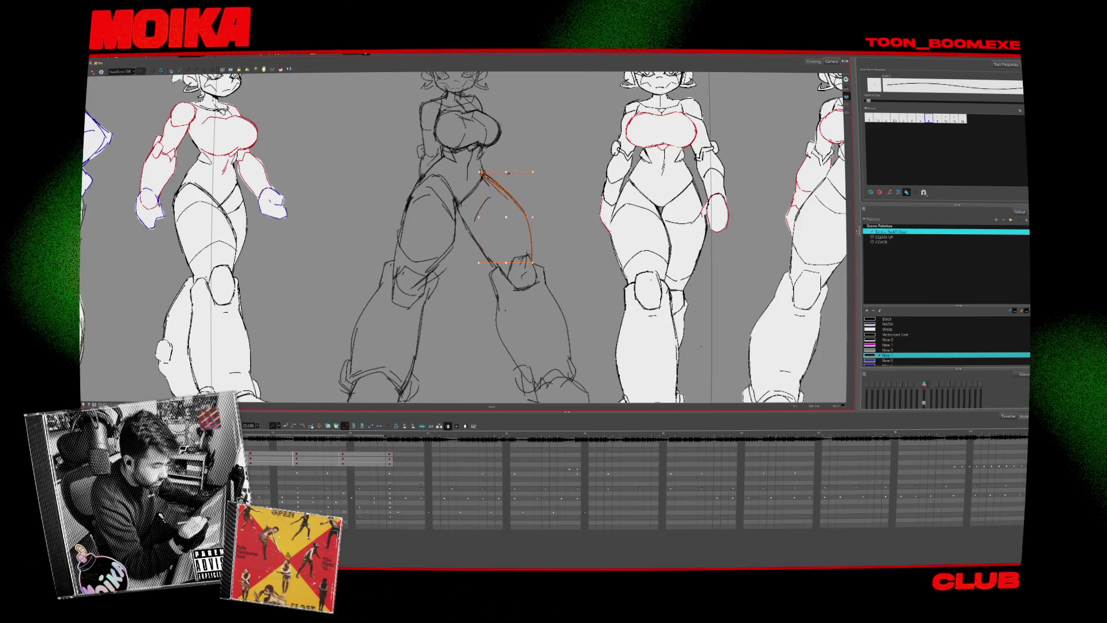
key(Escape)
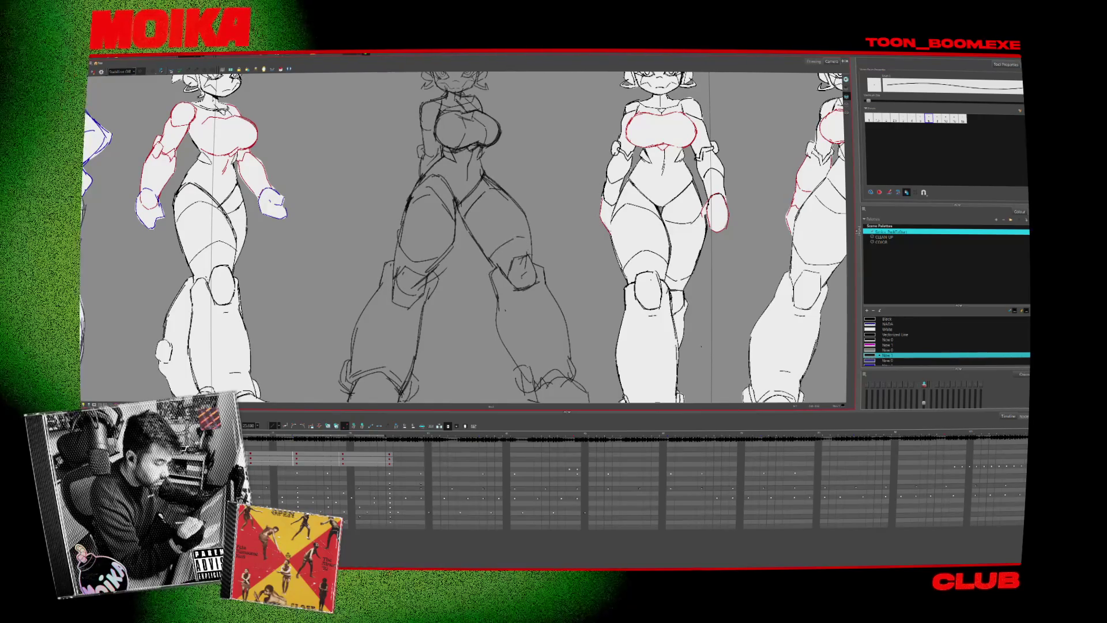
- In mirrored view, lasso the middle sketch's left leg strokes and widen them outward
drag(545, 207, 527, 238)
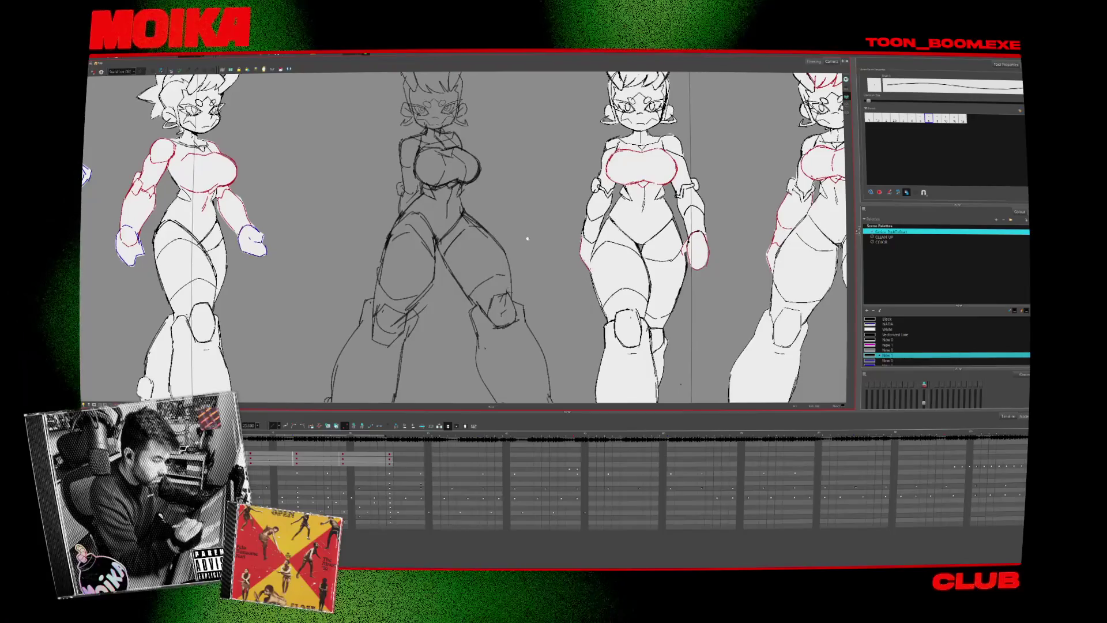
key(4)
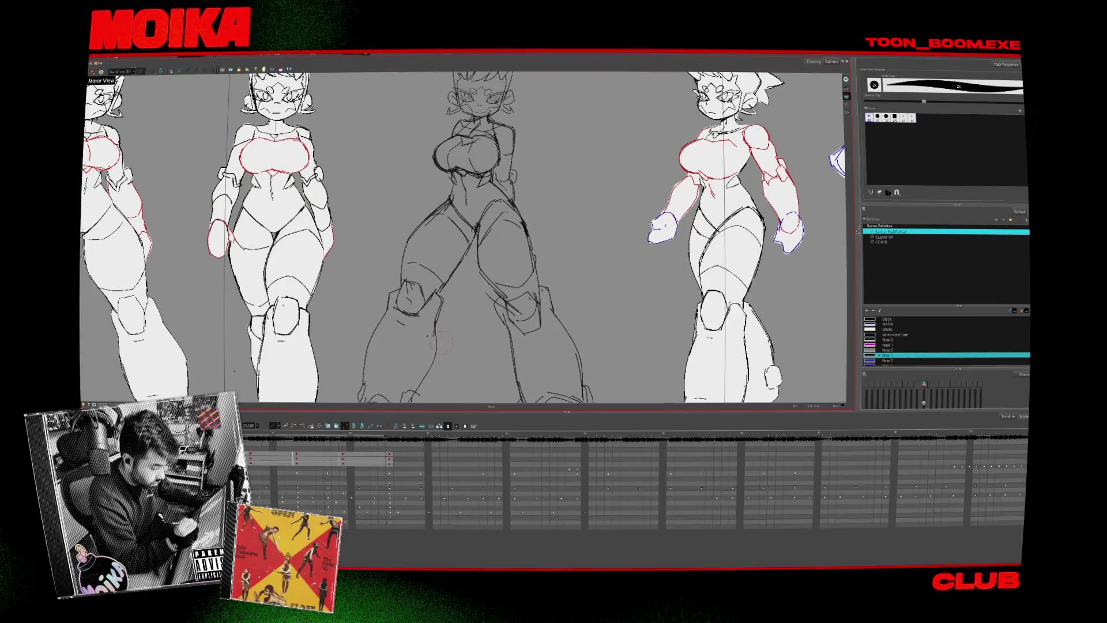
drag(450, 338, 455, 286)
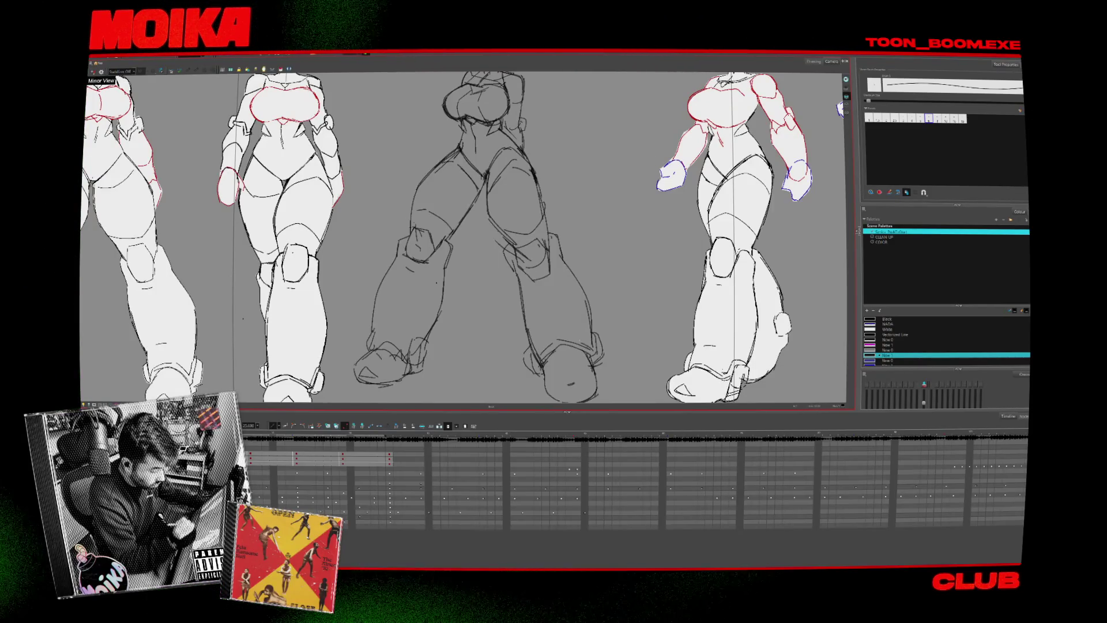
scroll(623, 348, down, 3)
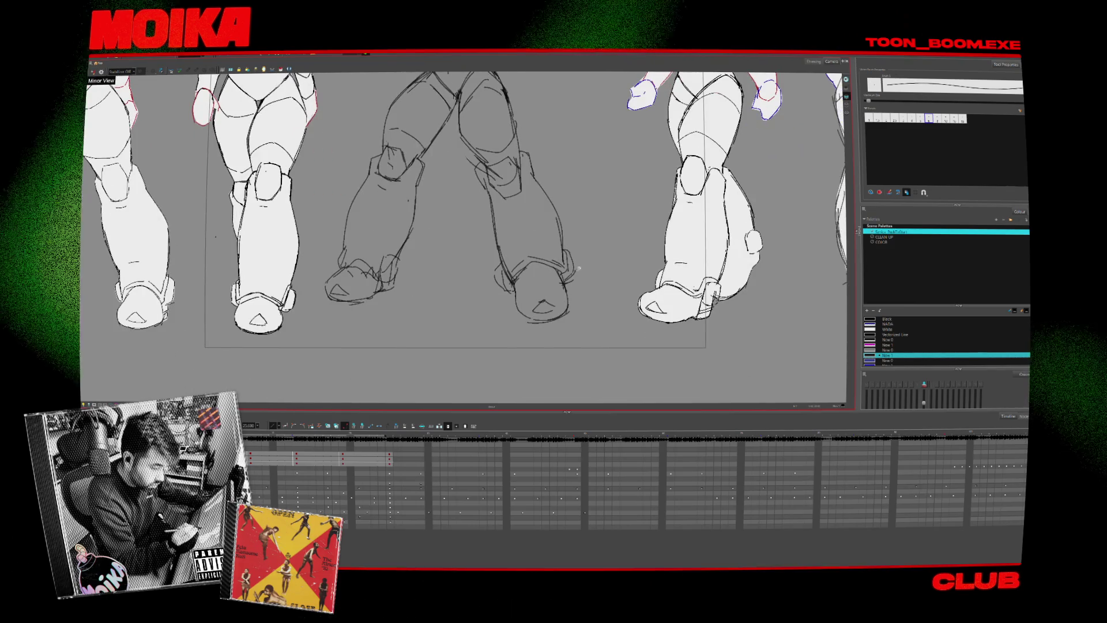
scroll(585, 263, down, 3)
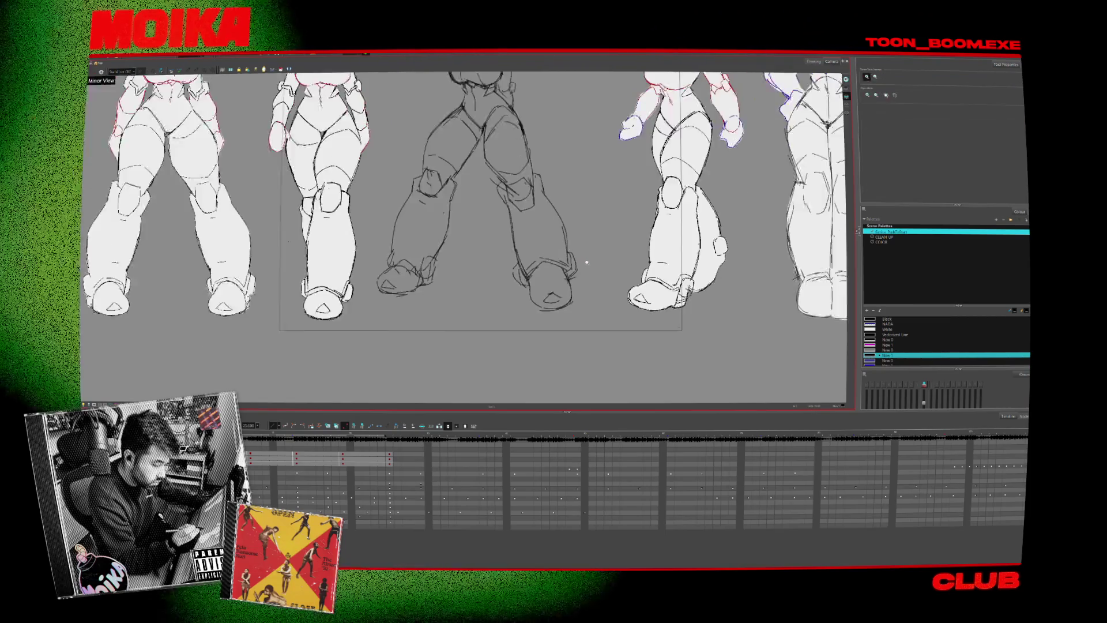
mouse_move(467, 206)
mouse_down()
mouse_move(464, 289)
mouse_move(515, 211)
mouse_up()
drag(455, 245, 449, 245)
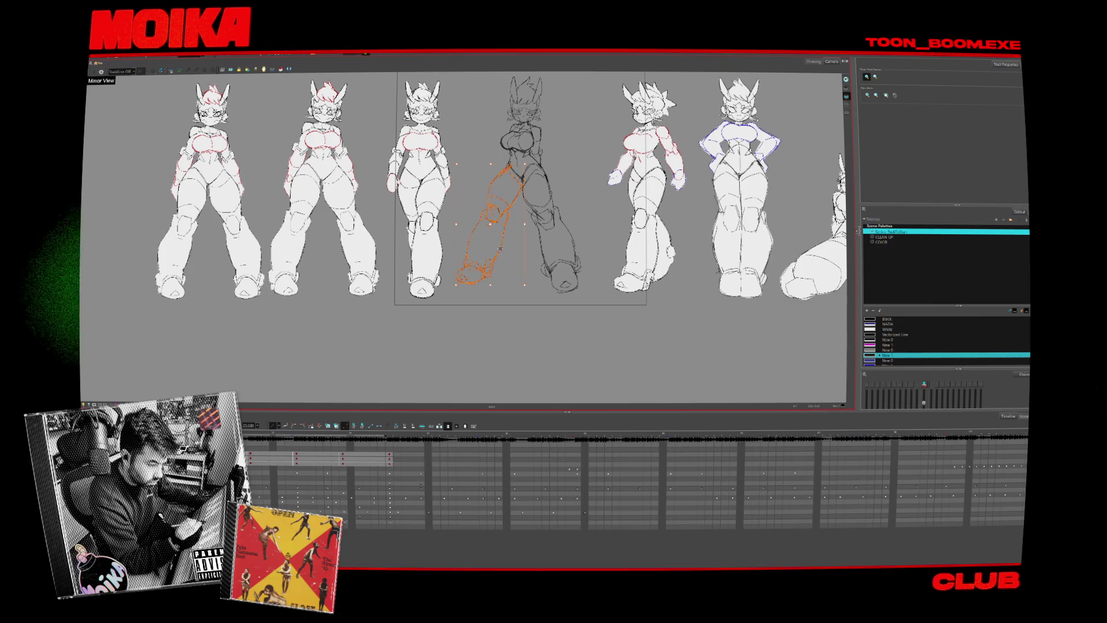
- Select the rough sketch's left thigh stroke and zoom in on it
click(488, 279)
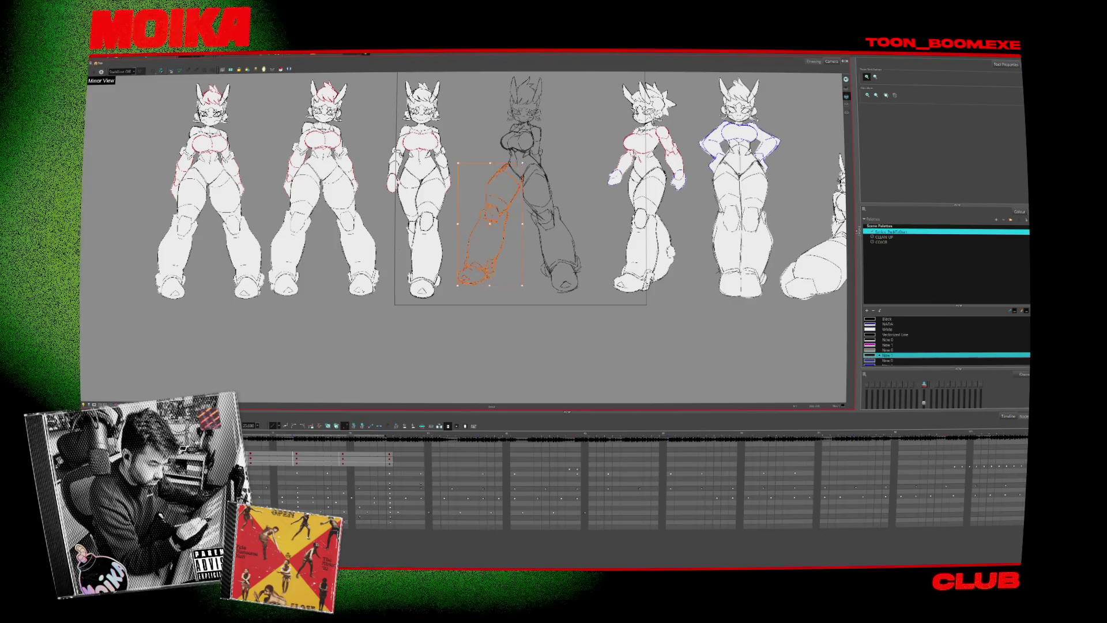
key(4)
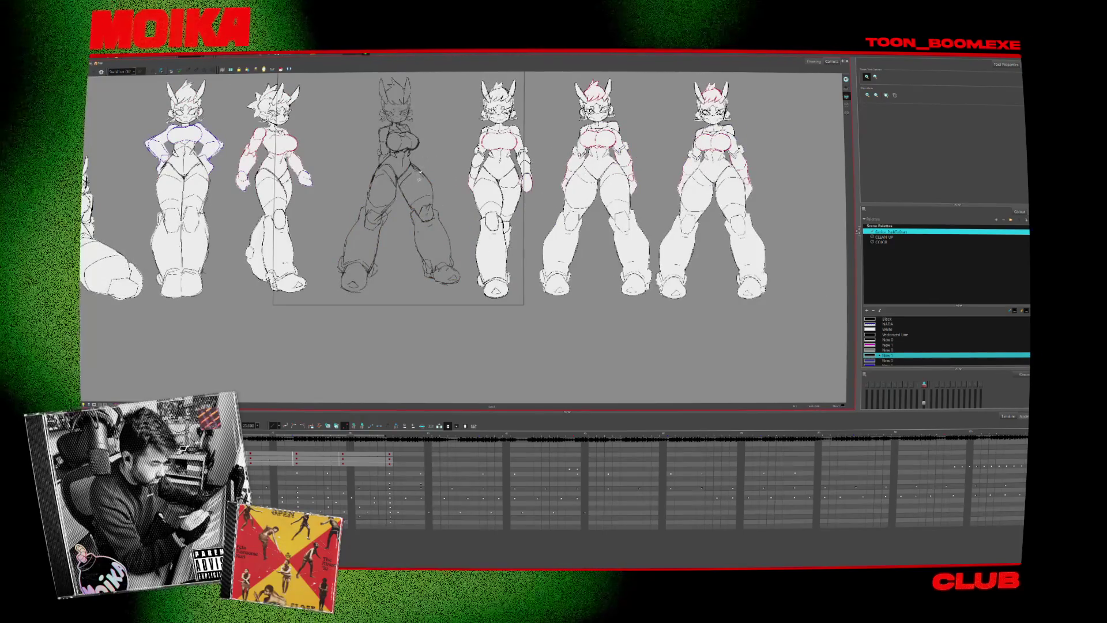
click(421, 184)
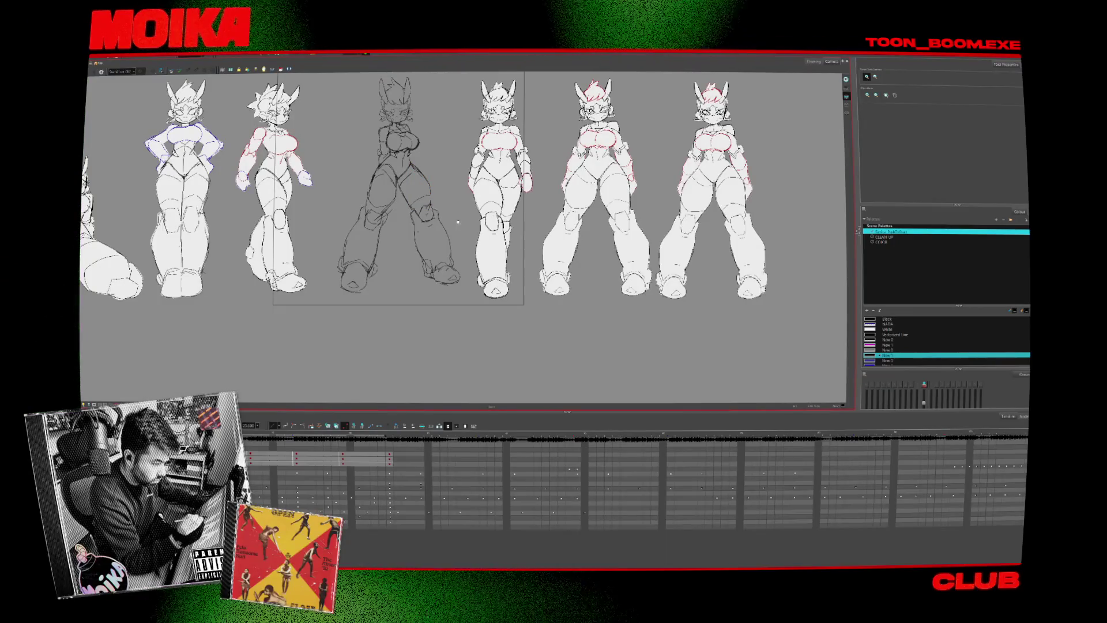
drag(438, 200, 432, 217)
scroll(433, 217, up, 3)
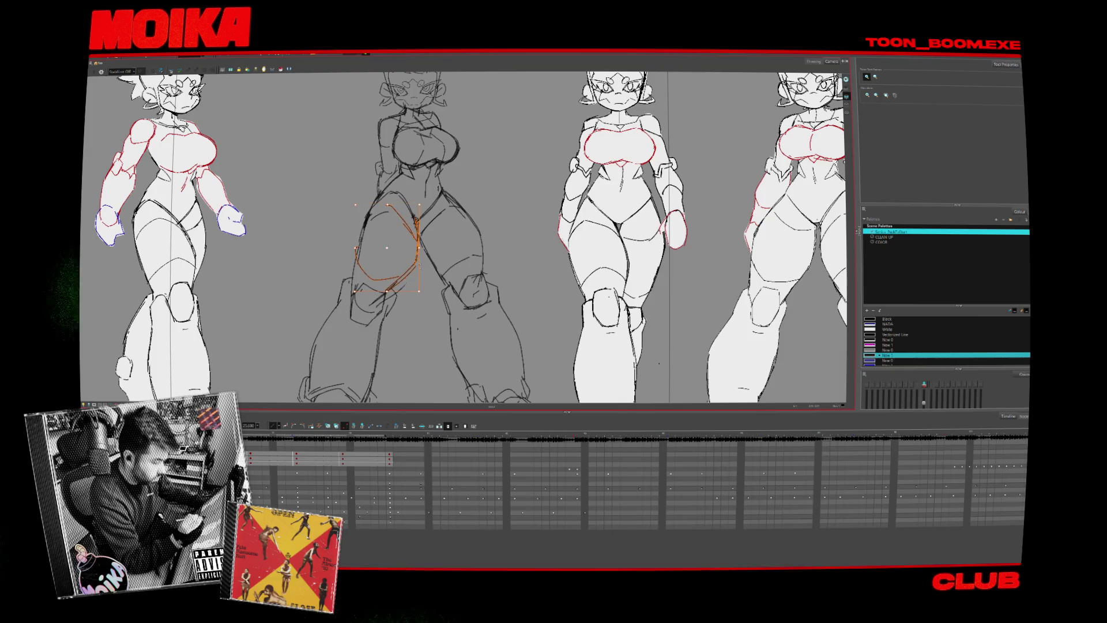
scroll(421, 286, down, 3)
- Return to the pencil brush and restore the canvas to normal orientation
key(4)
key(alt+b)
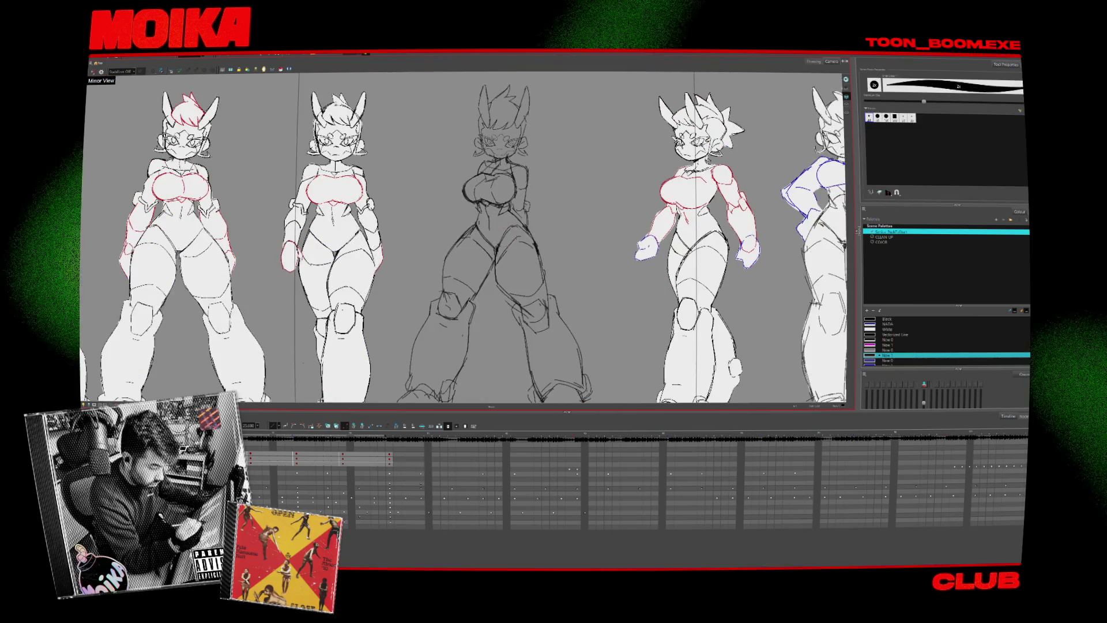
key(alt+x)
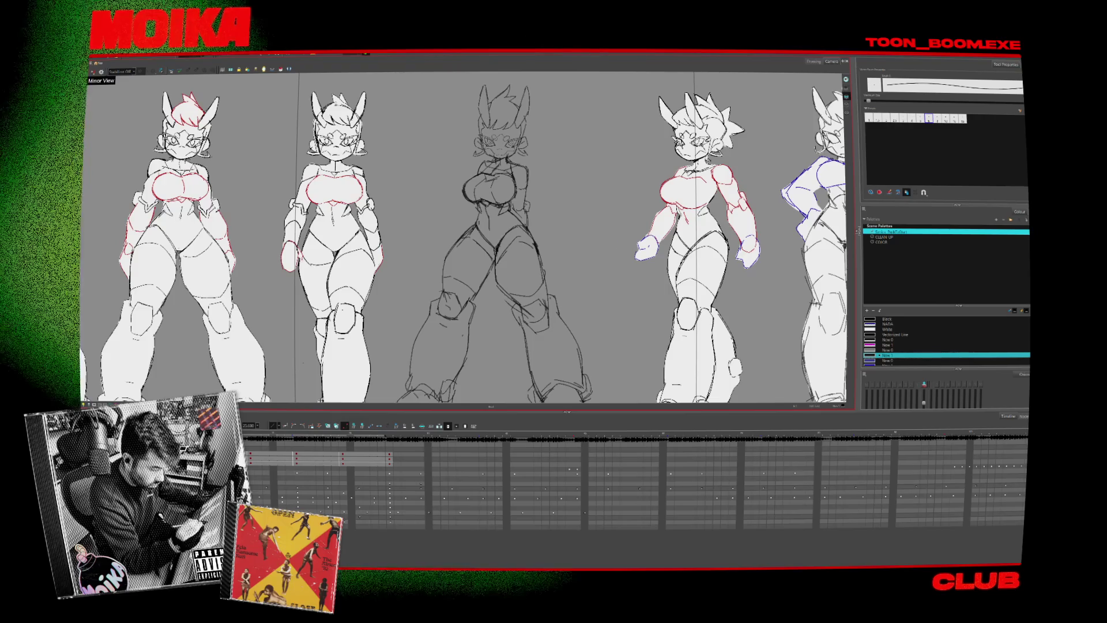
key(4)
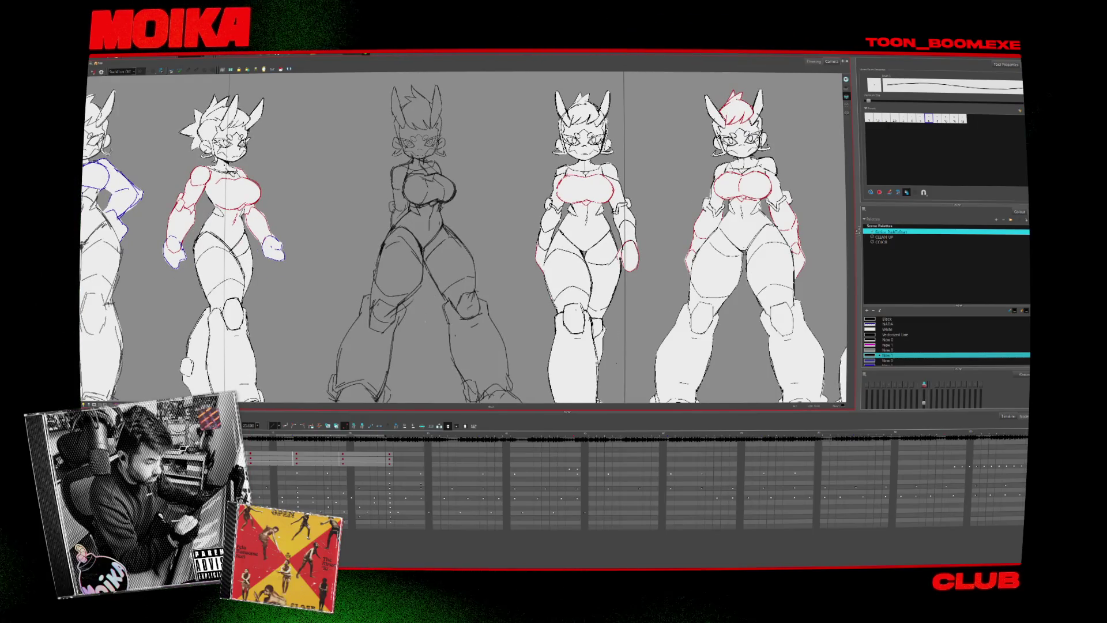
- Compare the full-body and torso frames and extend a small stroke on the torso drawing
key(period)
key(comma)
key(period)
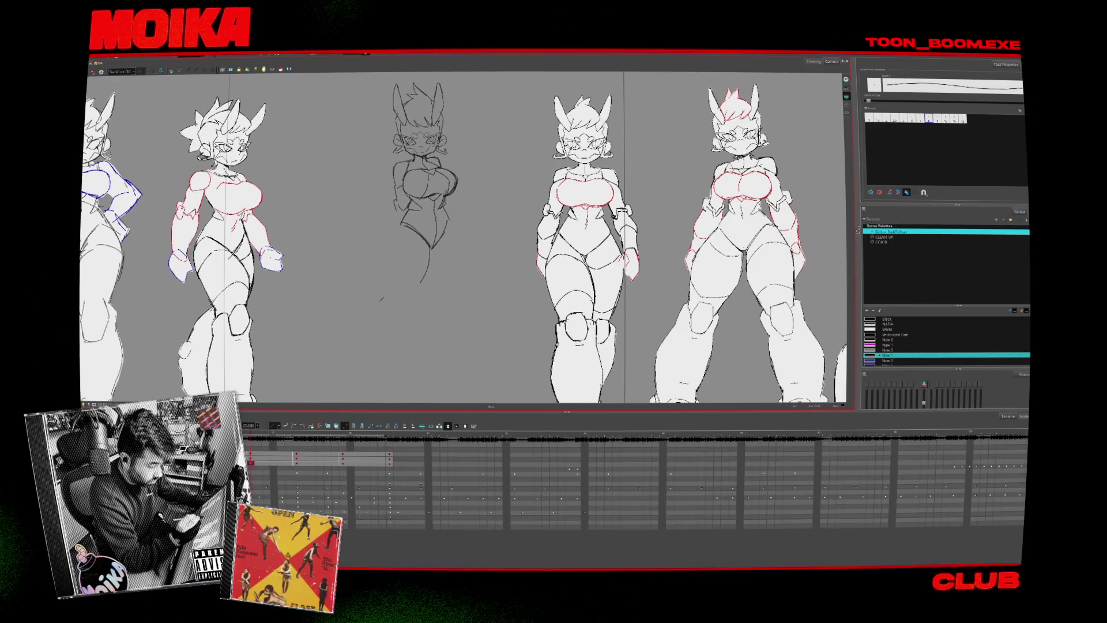
key(comma)
key(period)
drag(384, 298, 396, 302)
key(period)
key(comma)
key(period)
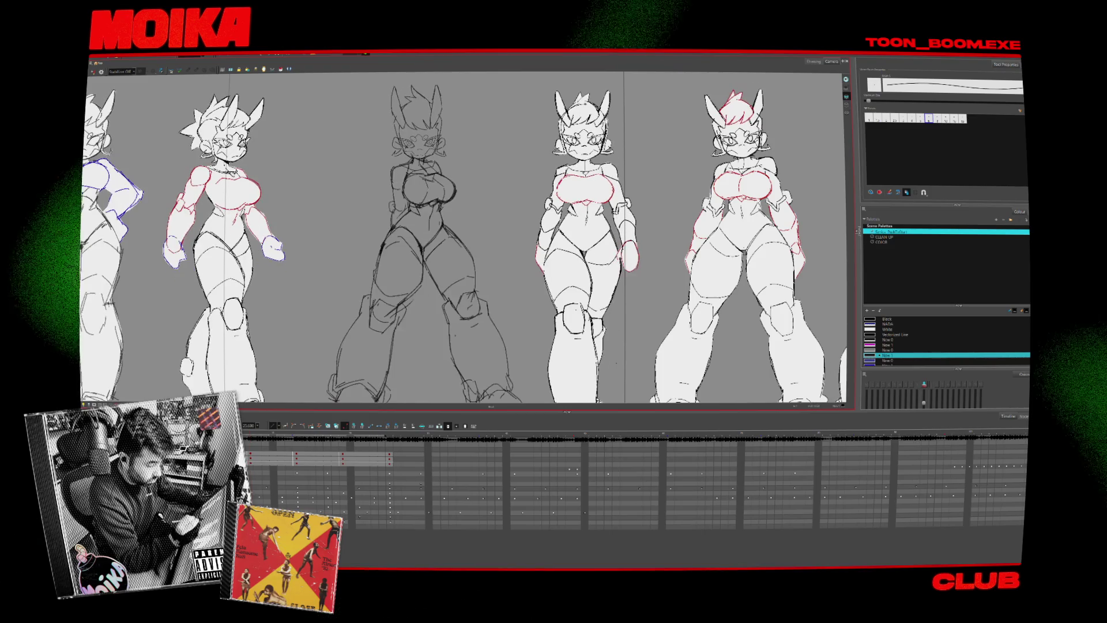
key(comma)
key(period)
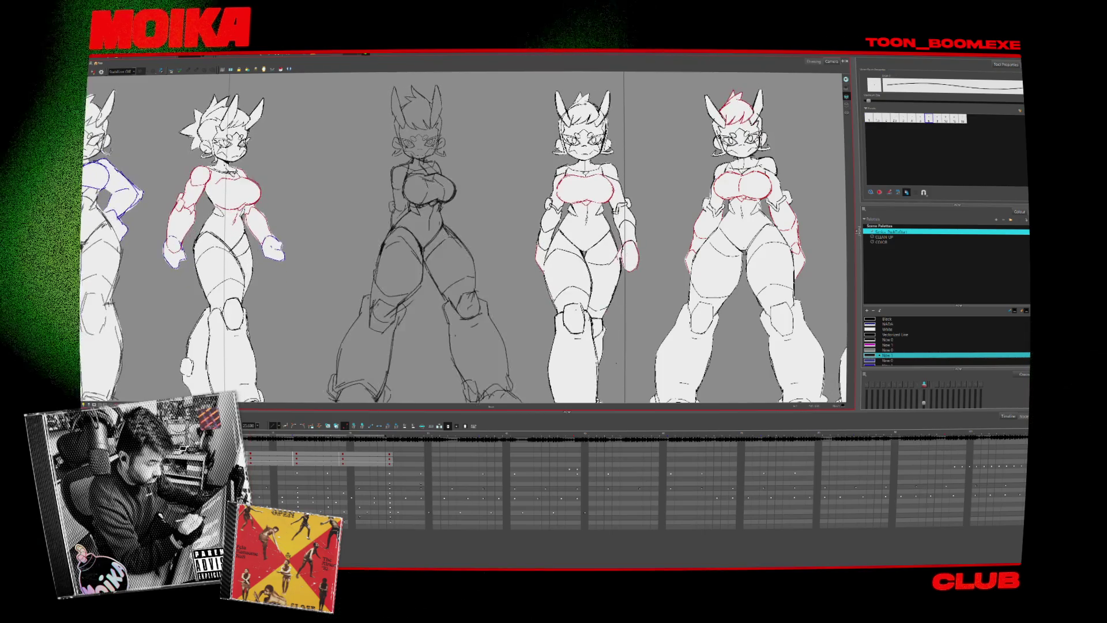
key(4)
key(comma)
key(period)
key(comma)
- Add a short stroke to the torso sketch while comparing frames, ending unmirrored
key(4)
key(period)
key(comma)
key(period)
key(comma)
drag(382, 243, 393, 232)
key(period)
key(comma)
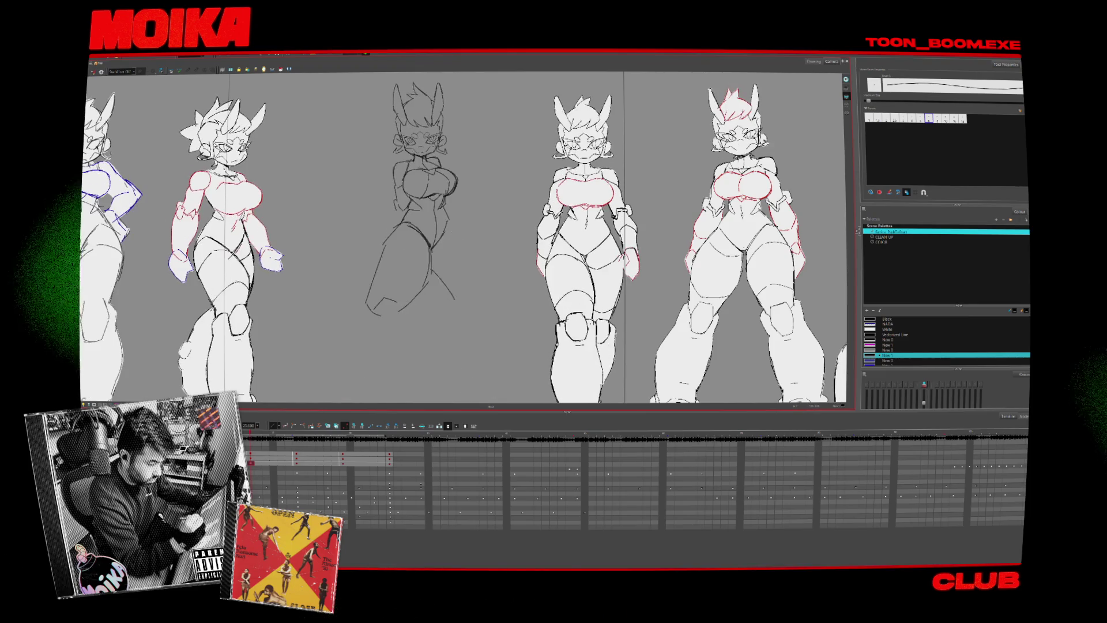
key(4)
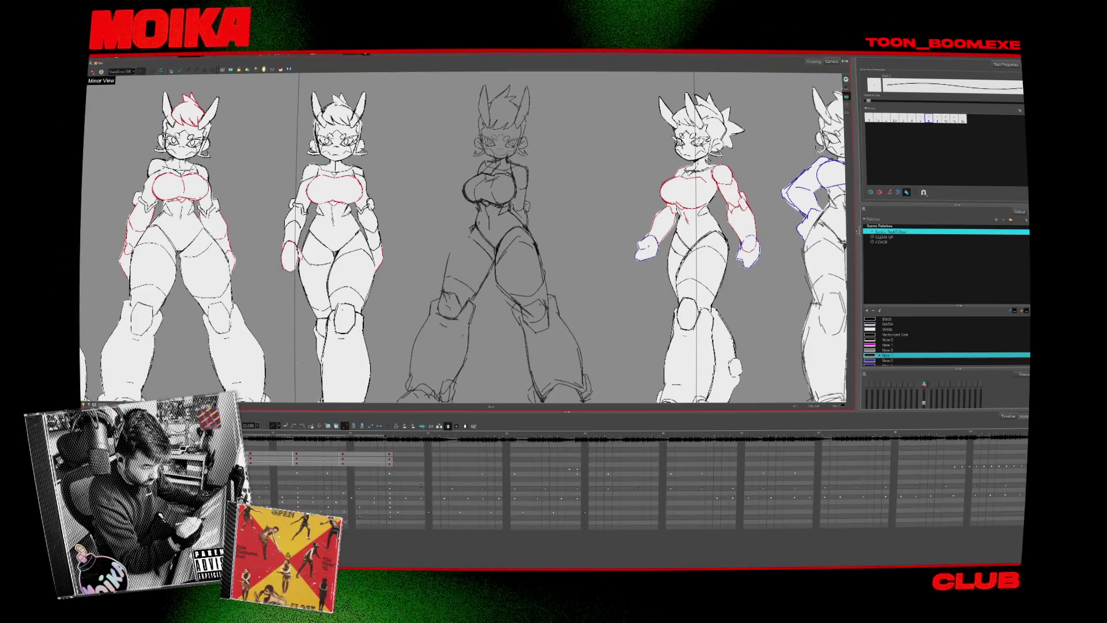
key(4)
key(4)
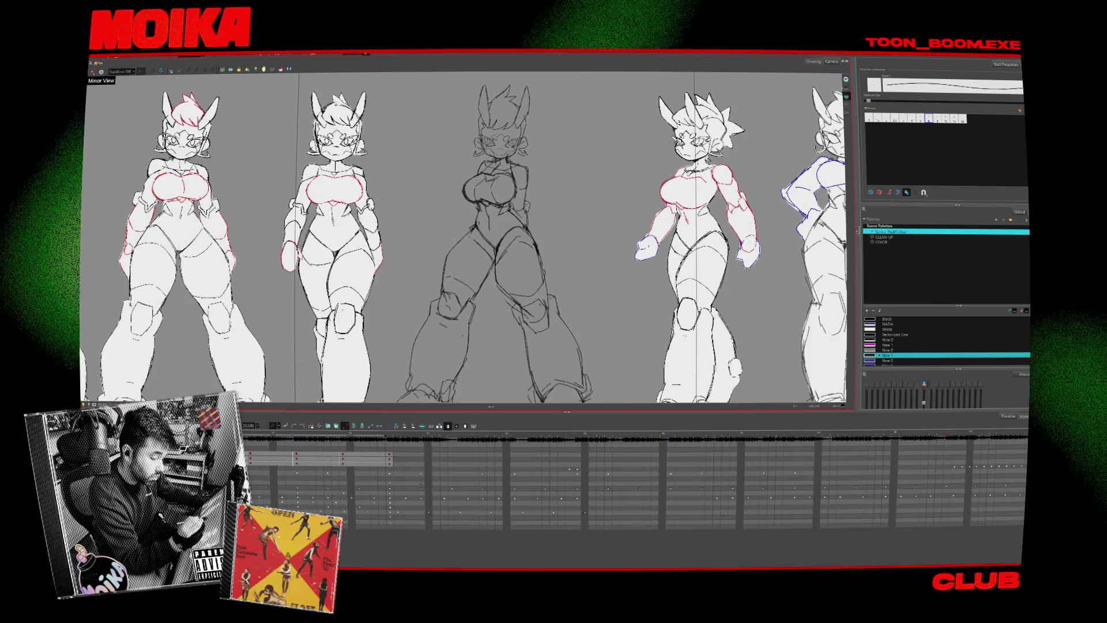
key(period)
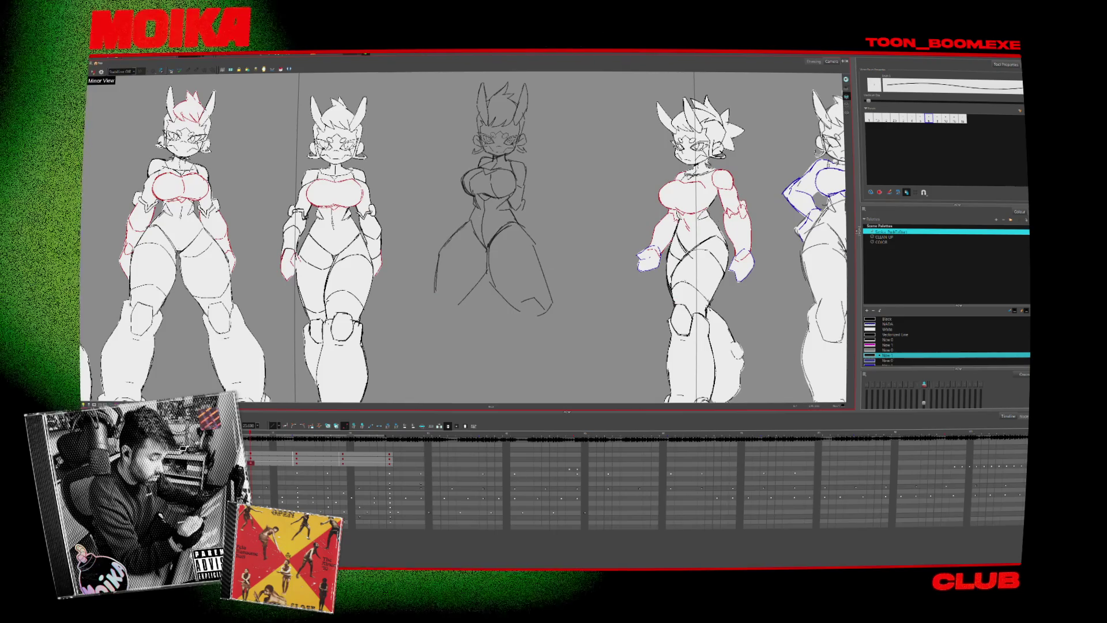
- Compare frames in mirrored view, then try a chest curve on the middle sketch and undo it
key(4)
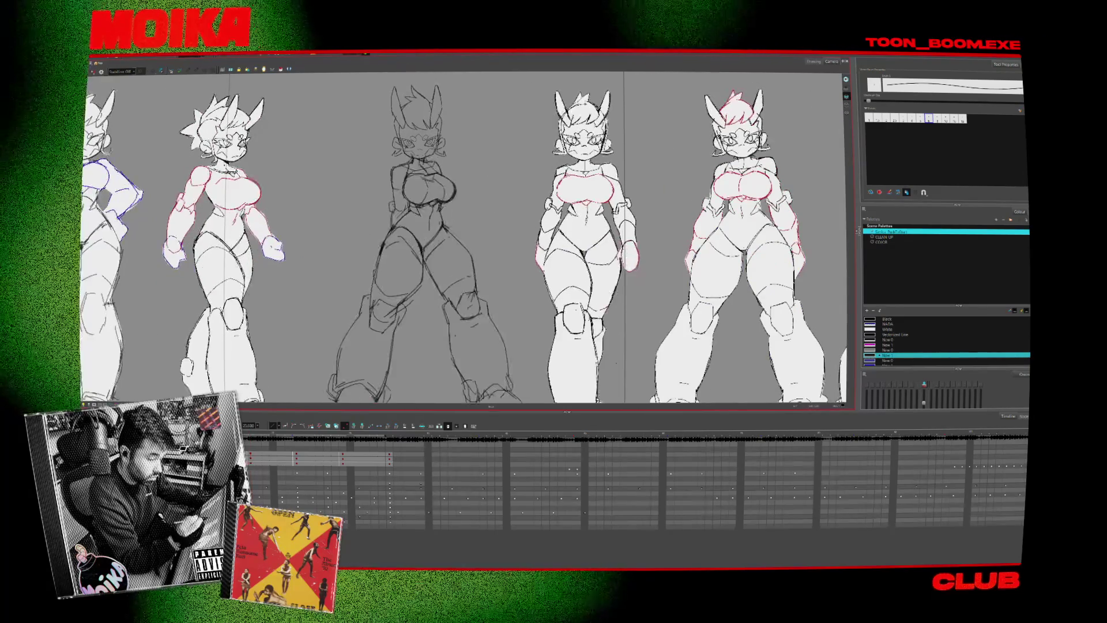
key(period)
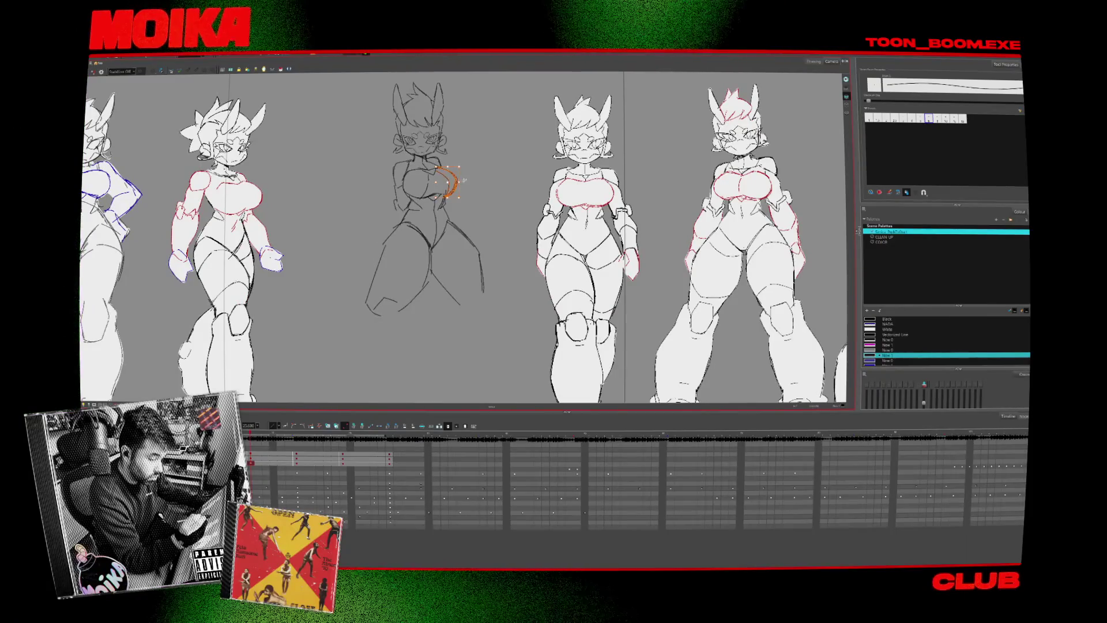
key(comma)
key(period)
key(comma)
key(period)
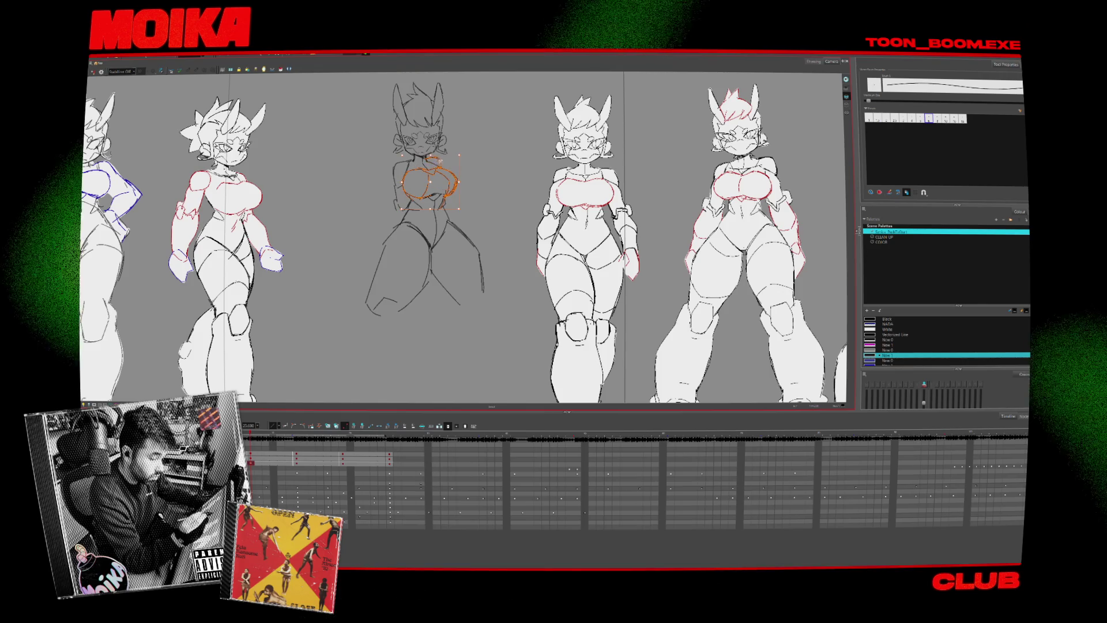
drag(469, 169, 458, 193)
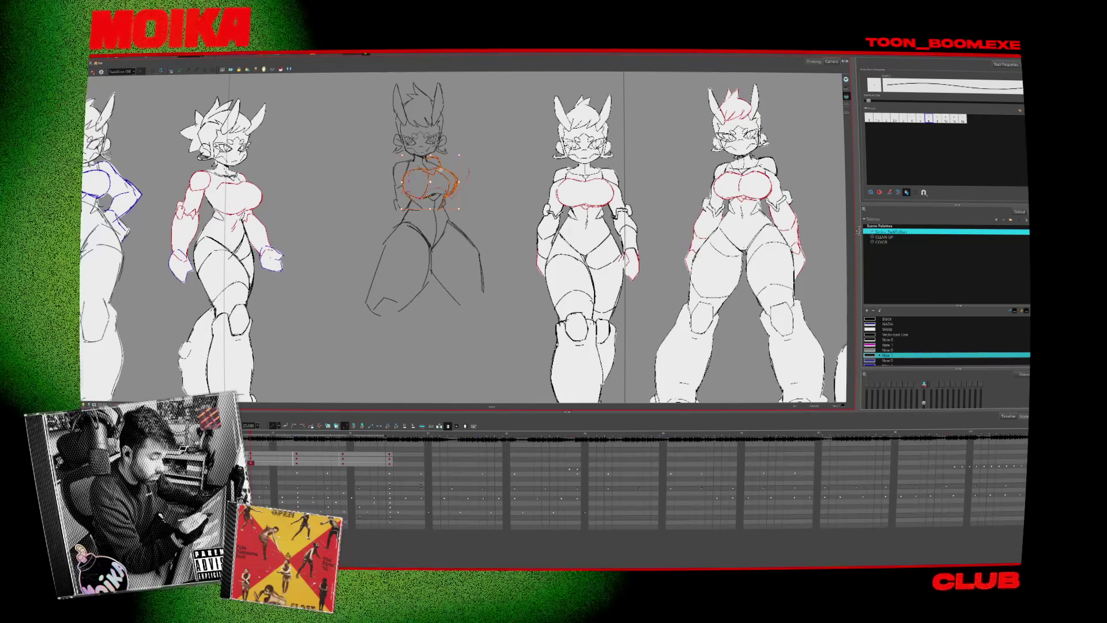
key(ctrl+z)
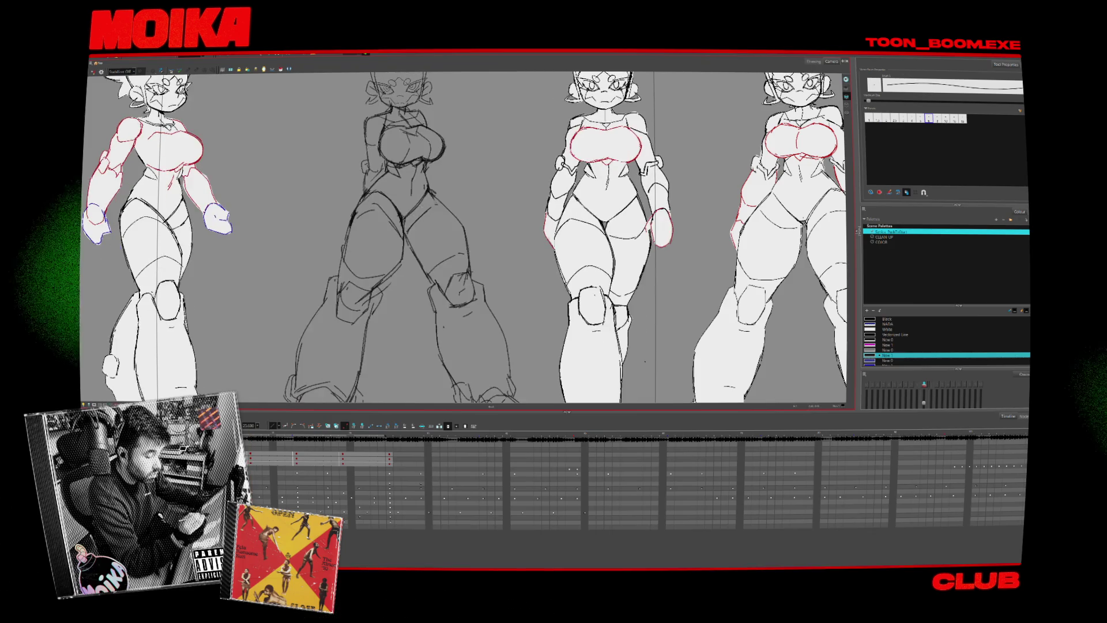
- Mirror the lineup again and add a short line to the right character's lower leg
key(4)
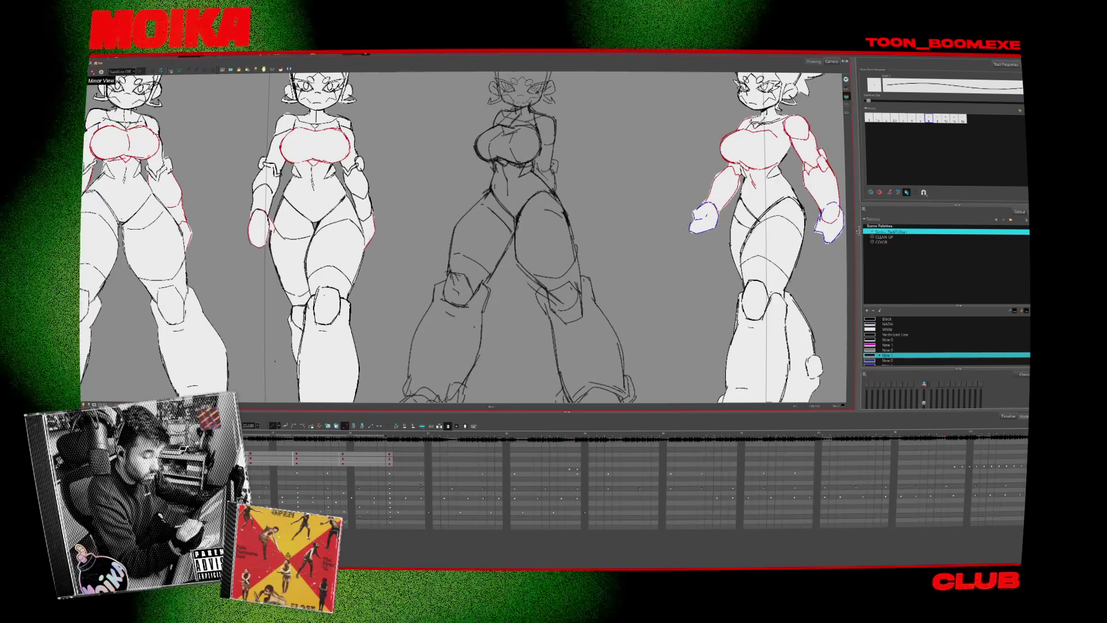
key(period)
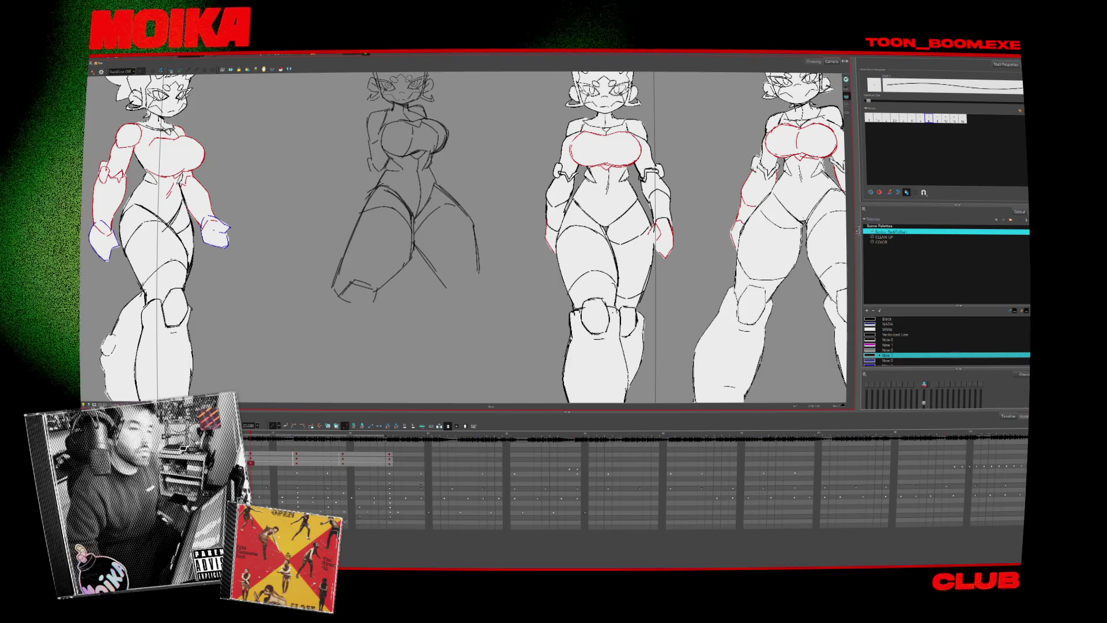
drag(723, 387, 736, 386)
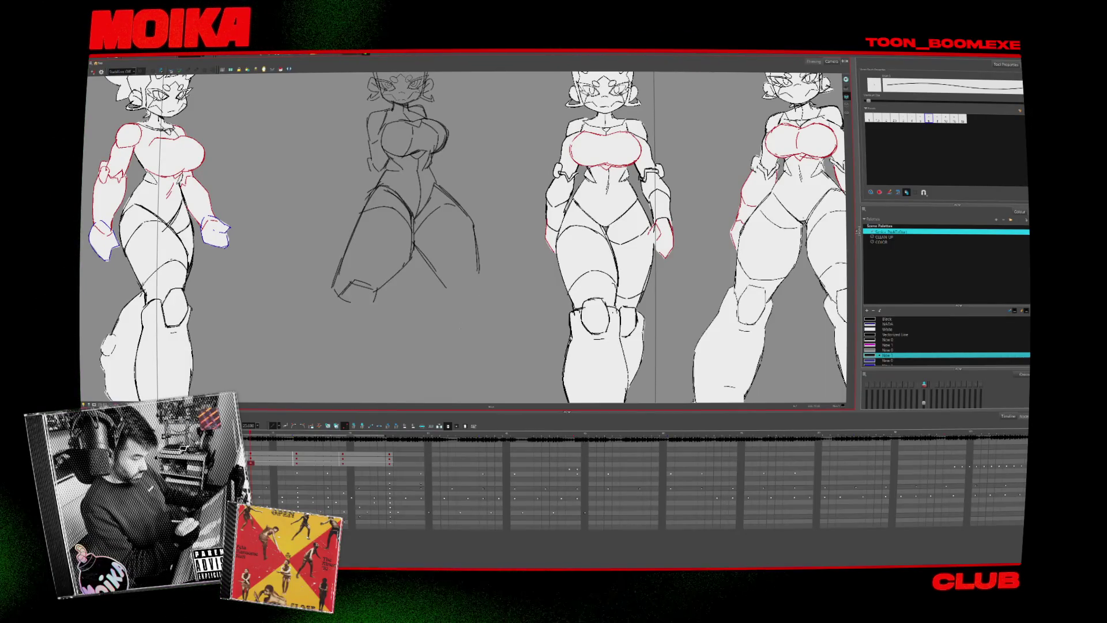
- Loop the lineup playback and sketch the middle figure's lower leg and boot with a thin pencil
key(space)
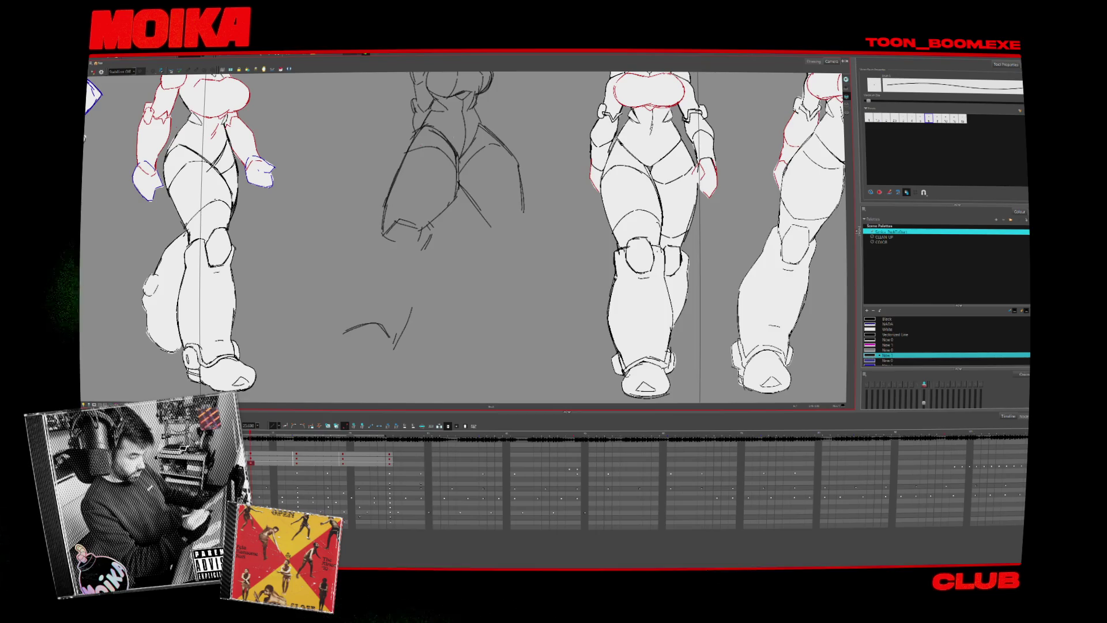
key(alt+x)
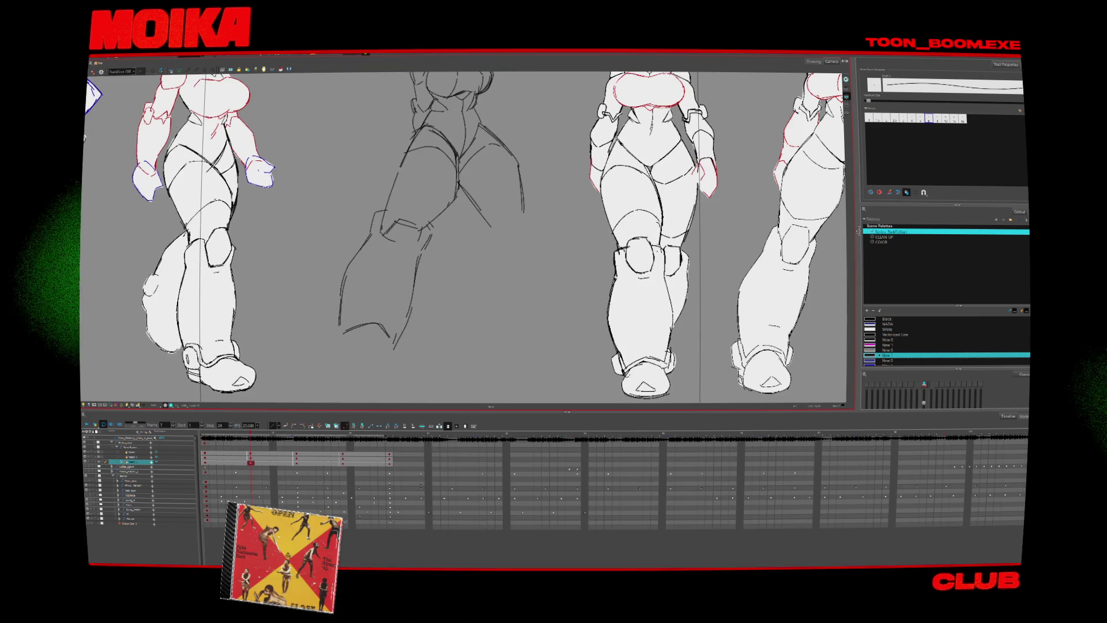
- Select a leg stroke on the middle rough sketch, then zoom out to see the whole lineup
key(alt+b)
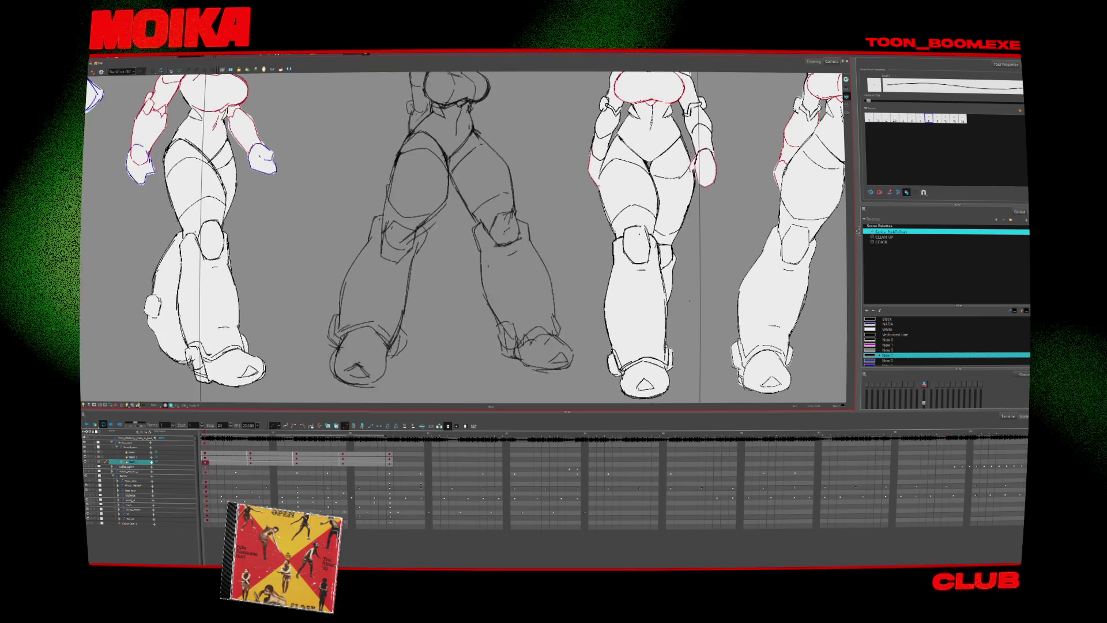
click(411, 282)
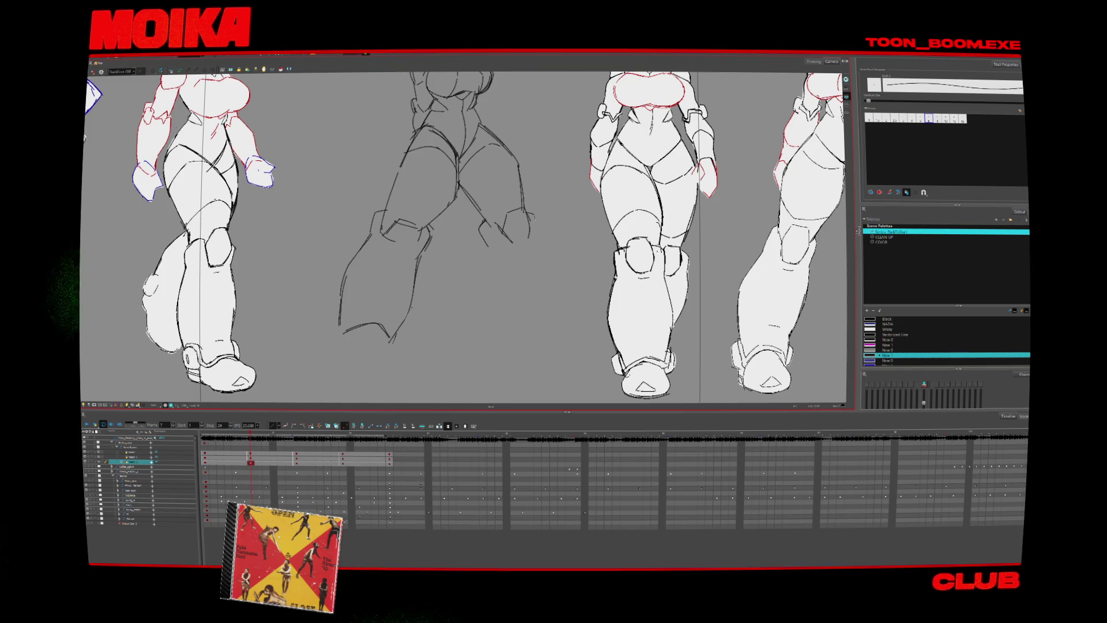
key(1)
key(2)
key(2)
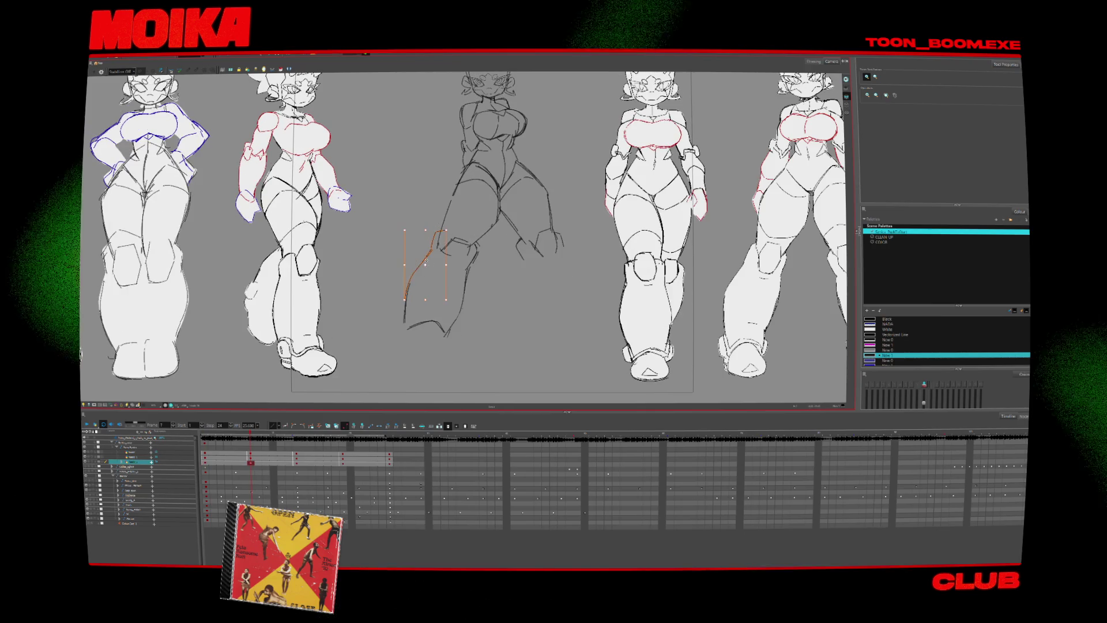
- Draw a straight new left leg line on the middle sketch, from the boot up toward the thigh
drag(406, 299, 434, 228)
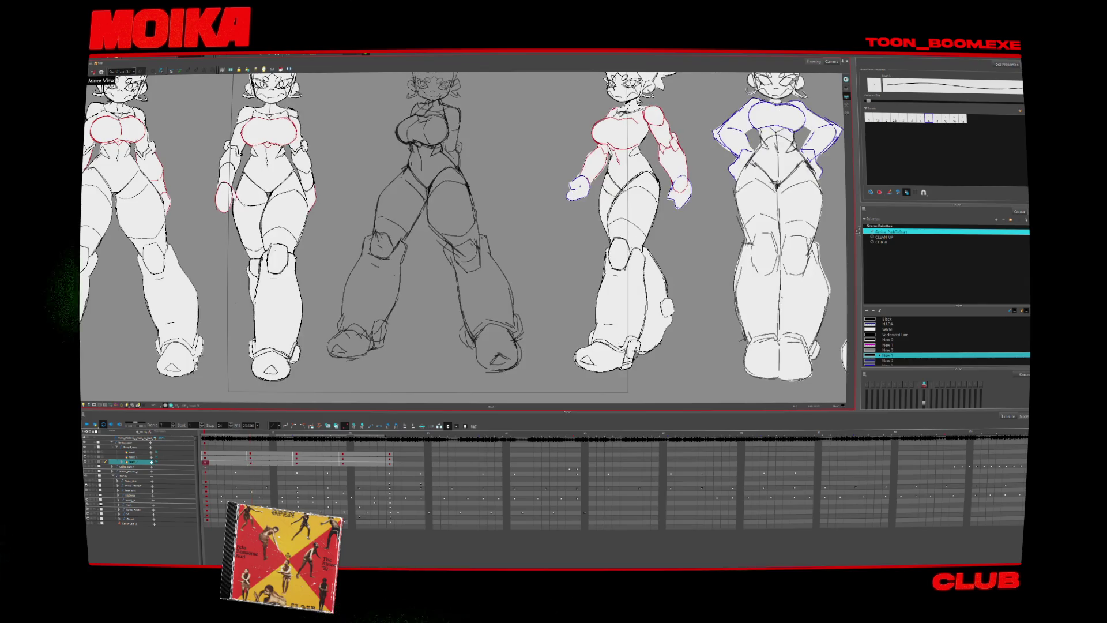
- Erase the left boot toe lines and redraw the toe with darker strokes
drag(346, 342, 333, 344)
key(alt+e)
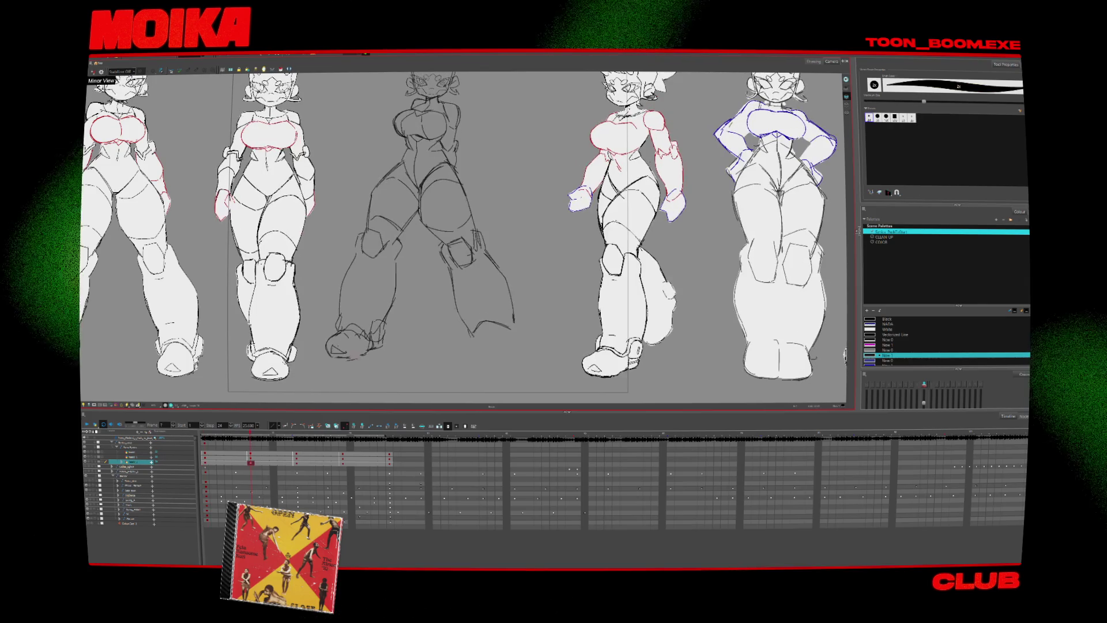
drag(335, 349, 369, 352)
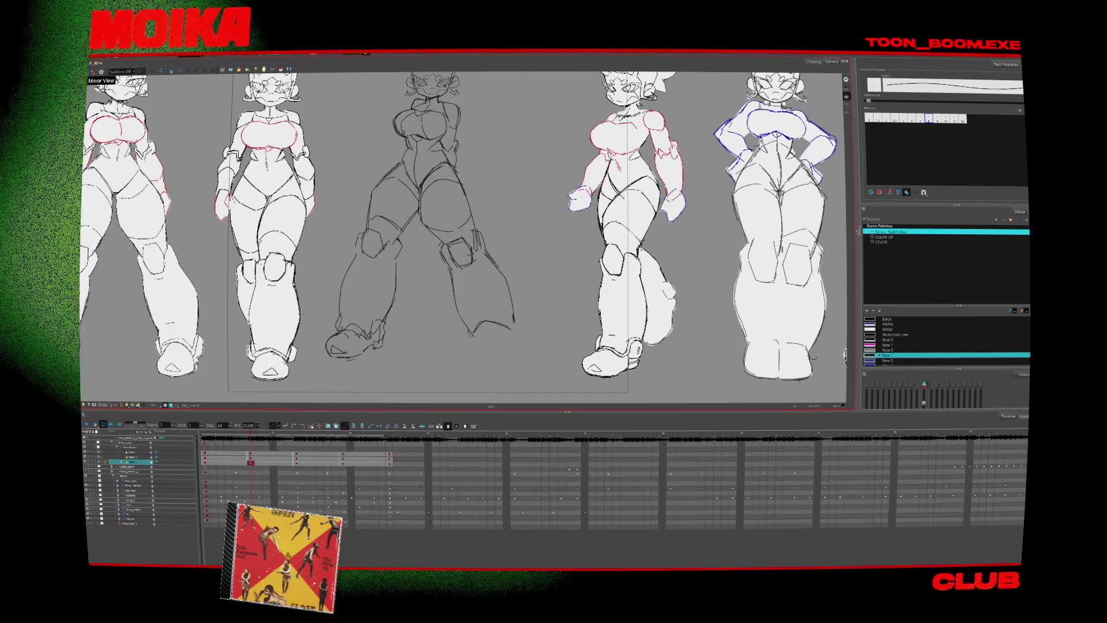
key(alt+b)
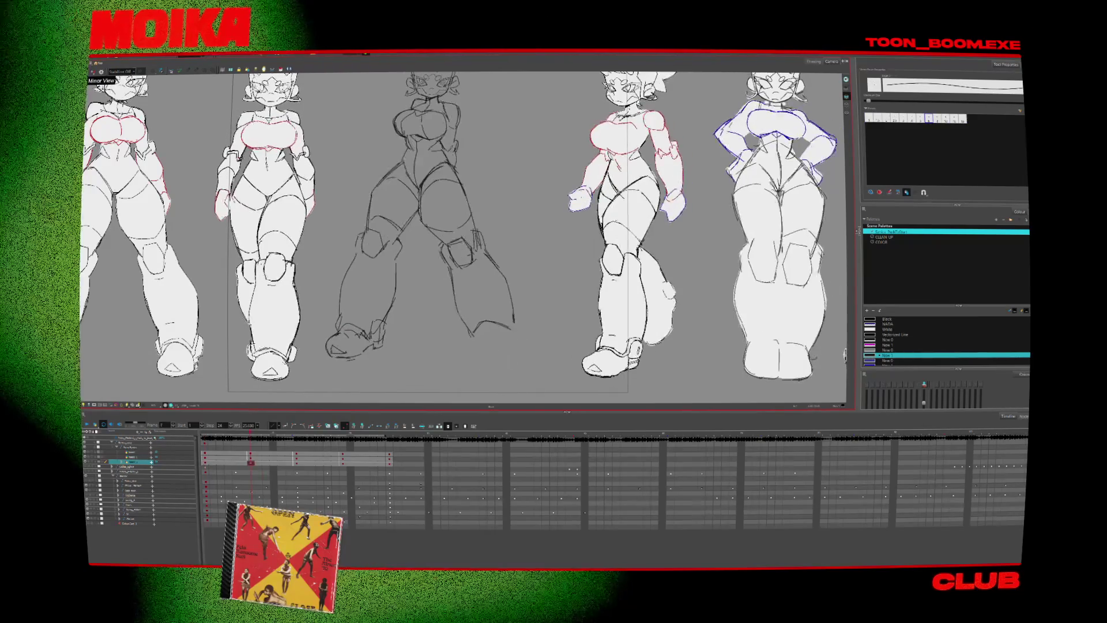
drag(373, 347, 383, 343)
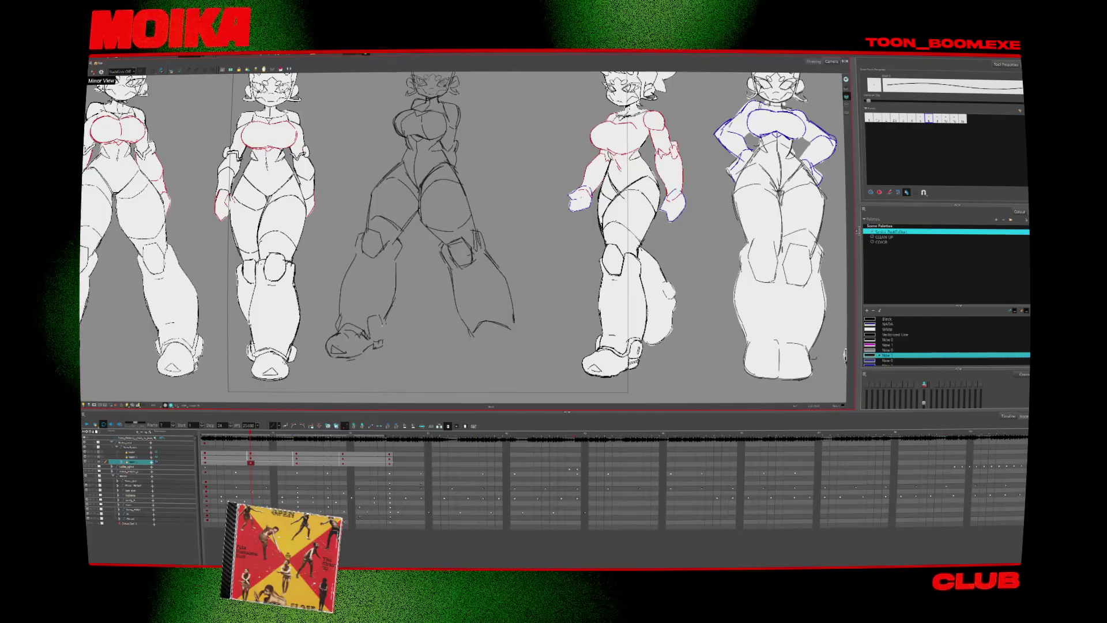
- Draw a fresh outline of the middle figure's left foot with the thin brush
key(alt+e)
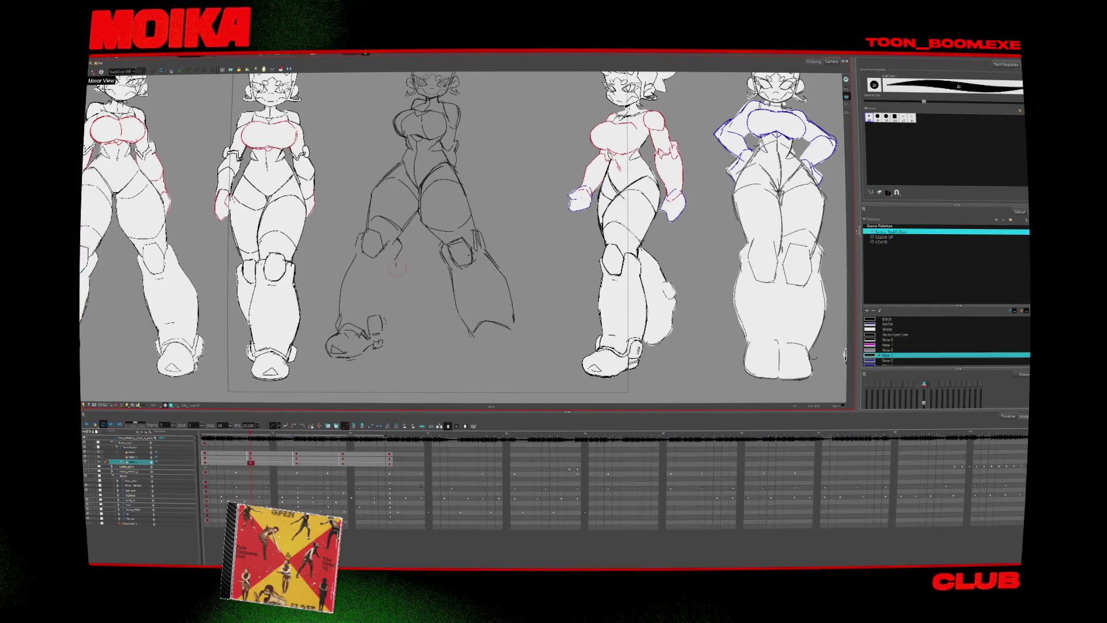
key(alt+e)
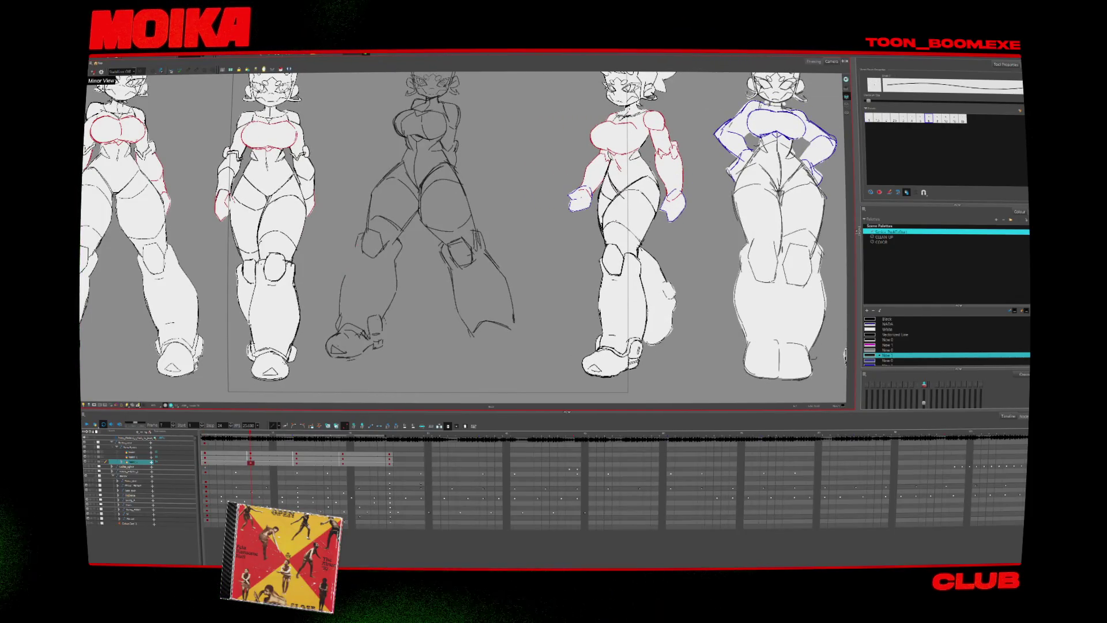
key(alt+b)
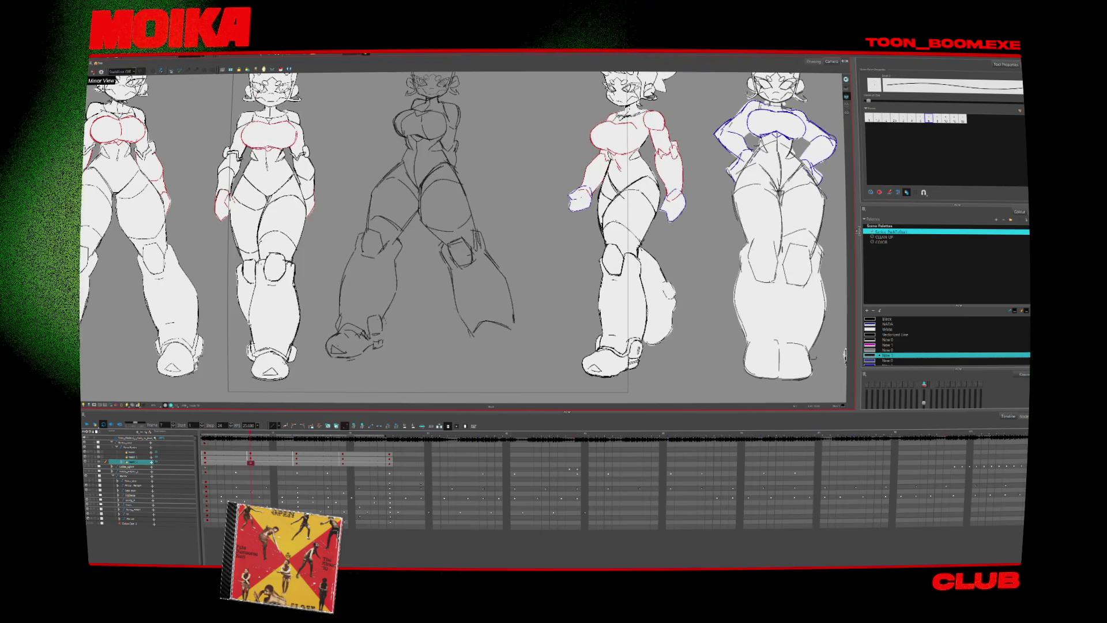
key(alt+e)
key(alt+b)
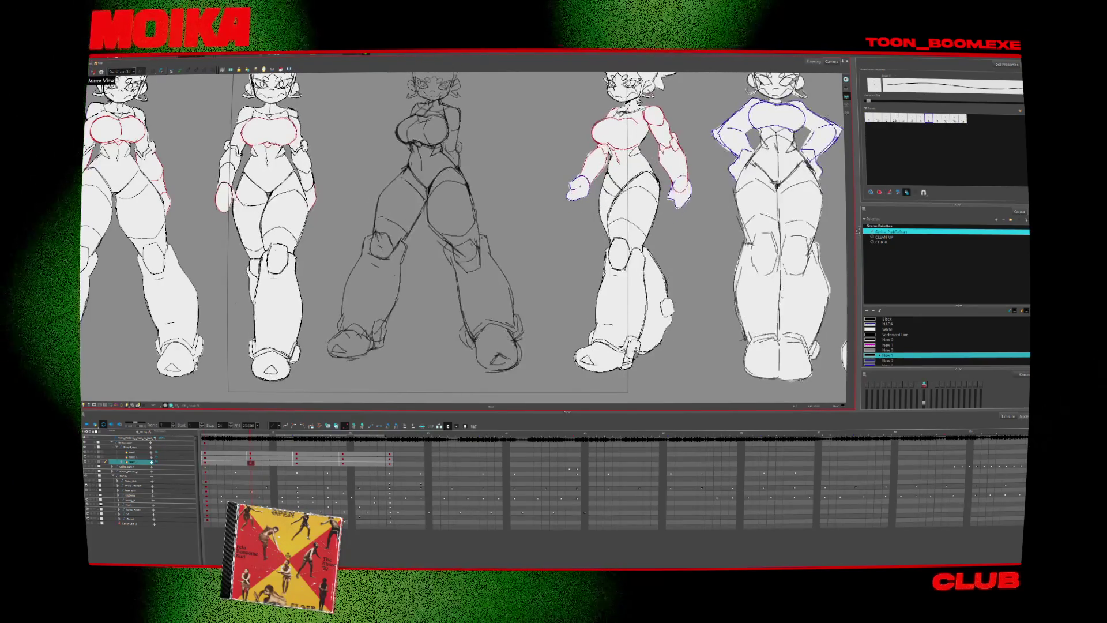
drag(338, 329, 388, 355)
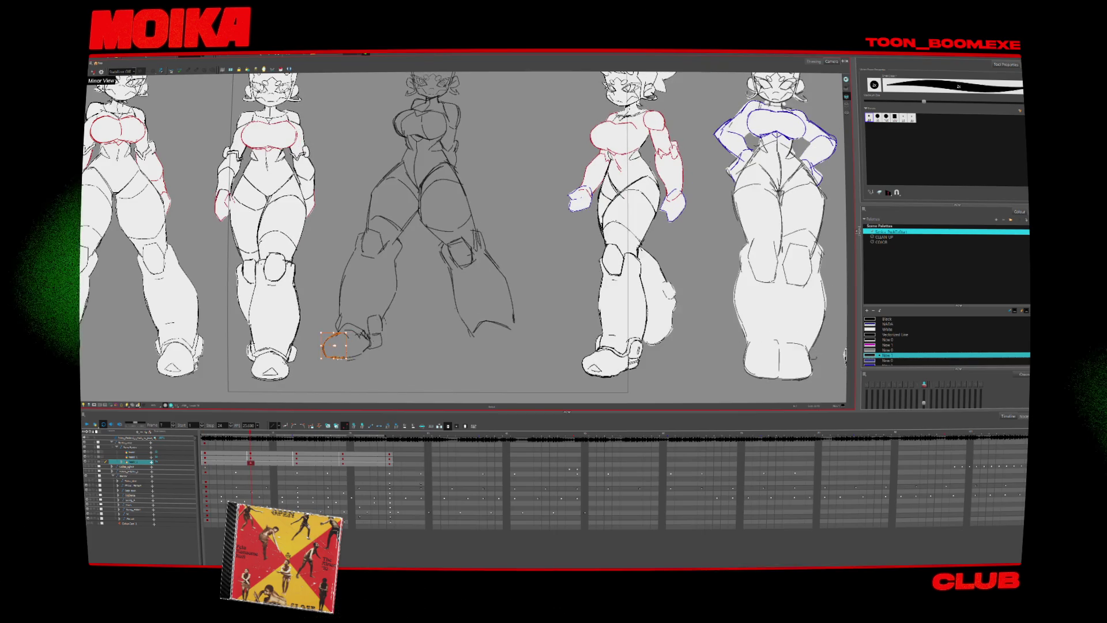
key(alt+/)
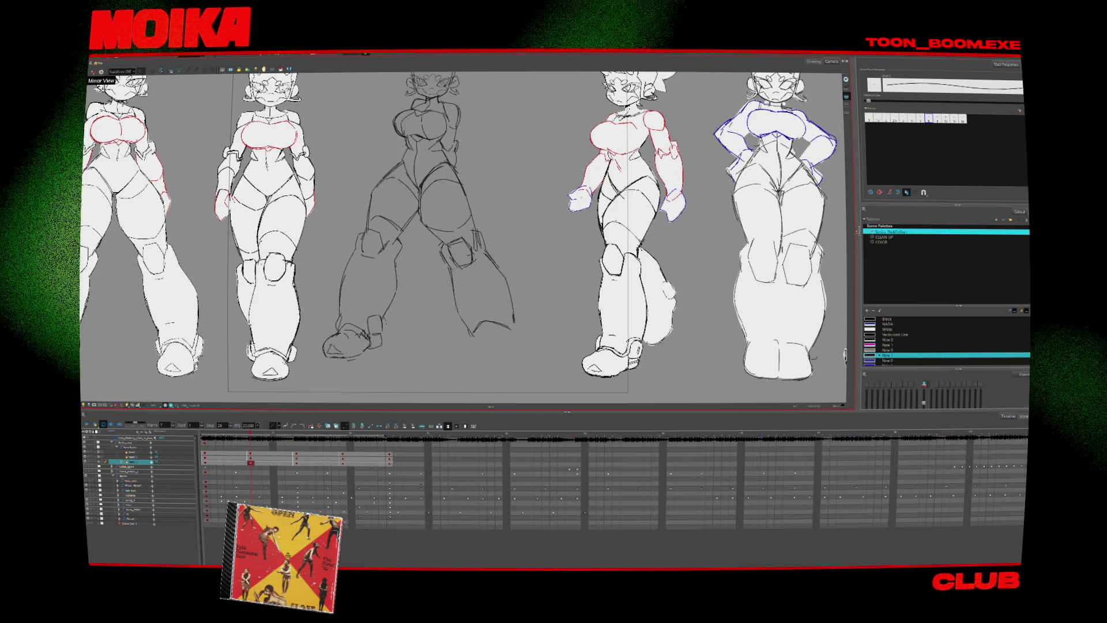
- Select the newly drawn left foot stroke on the middle rough sketch
click(352, 348)
click(344, 346)
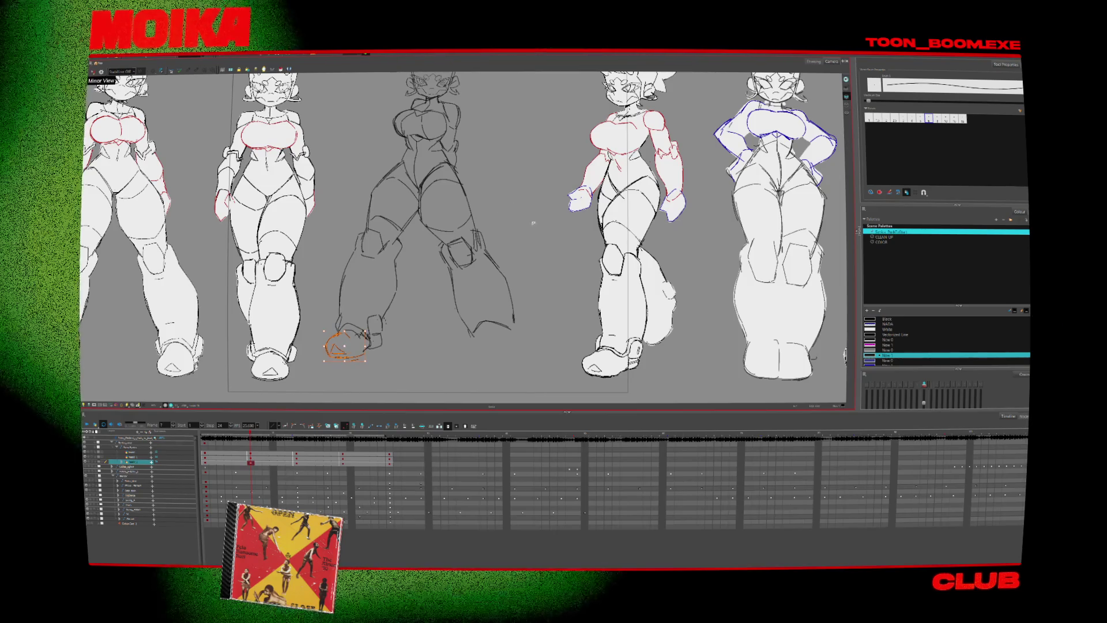
key(Escape)
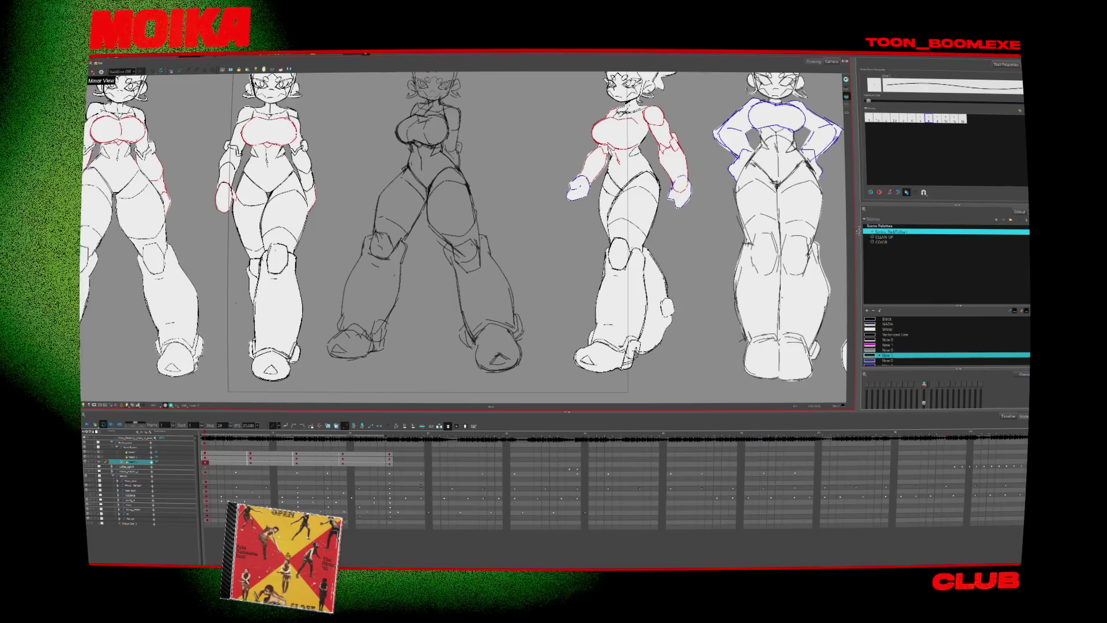
key(g)
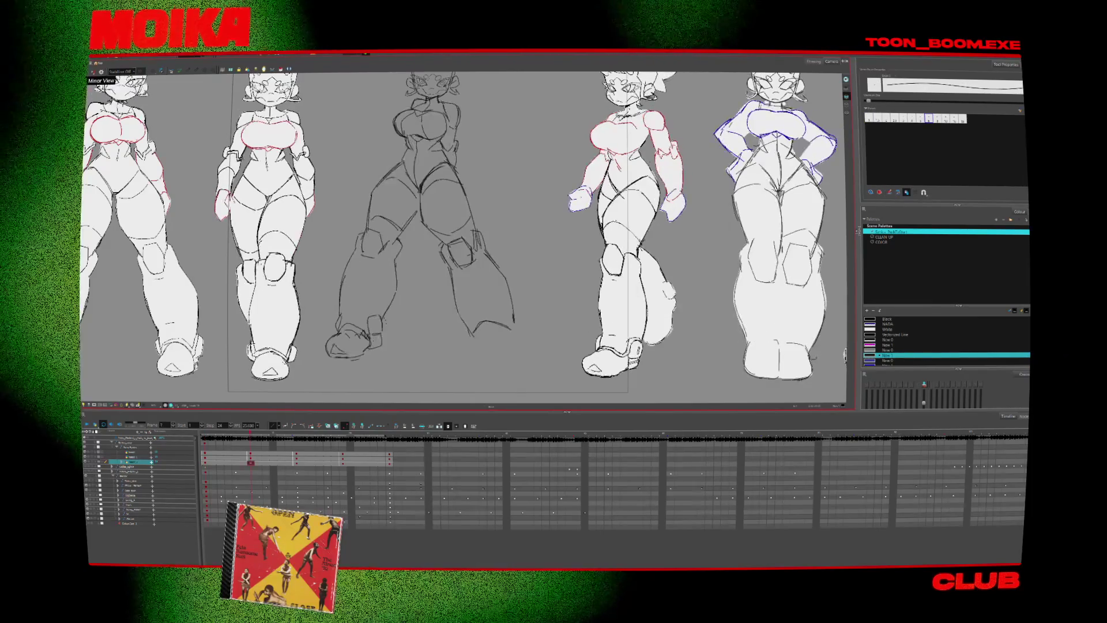
key(g)
key(g)
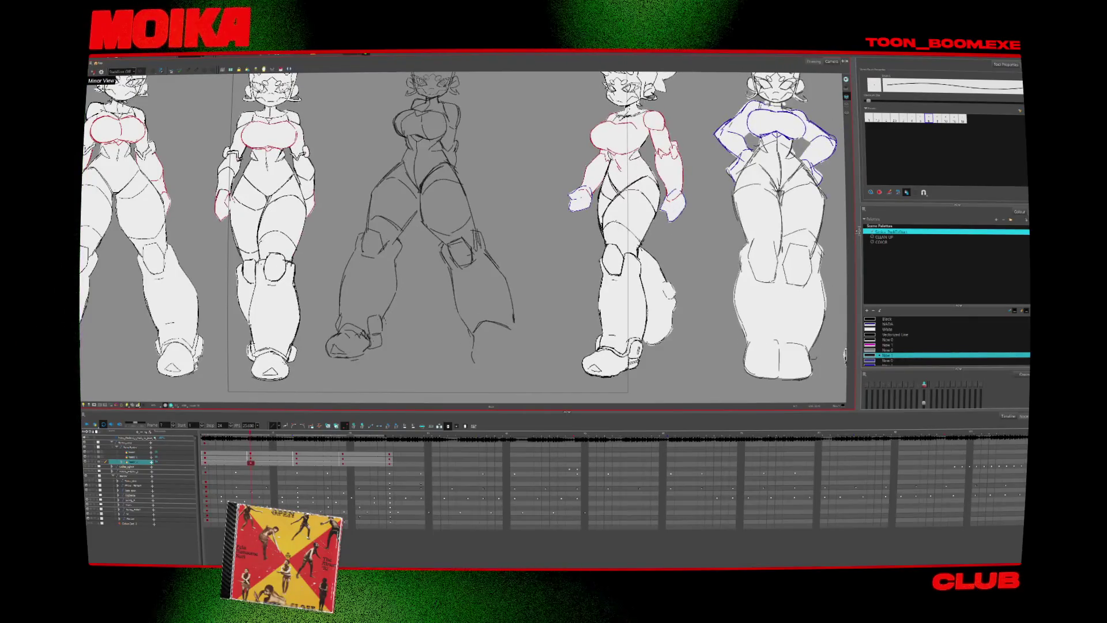
key(g)
key(g)
key(g)
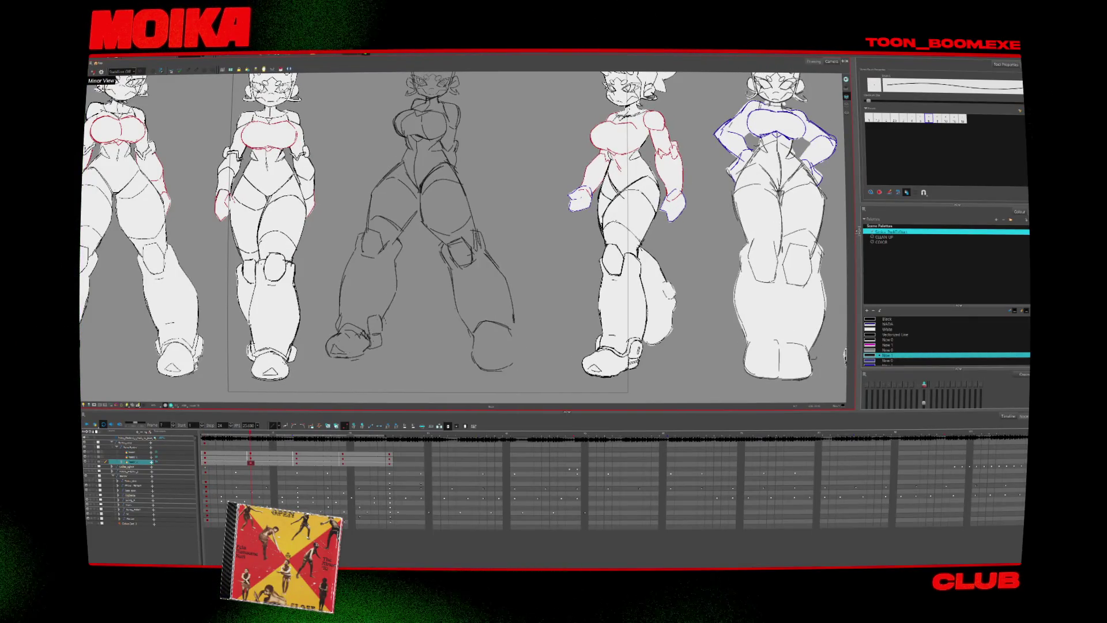
key(g)
key(g)
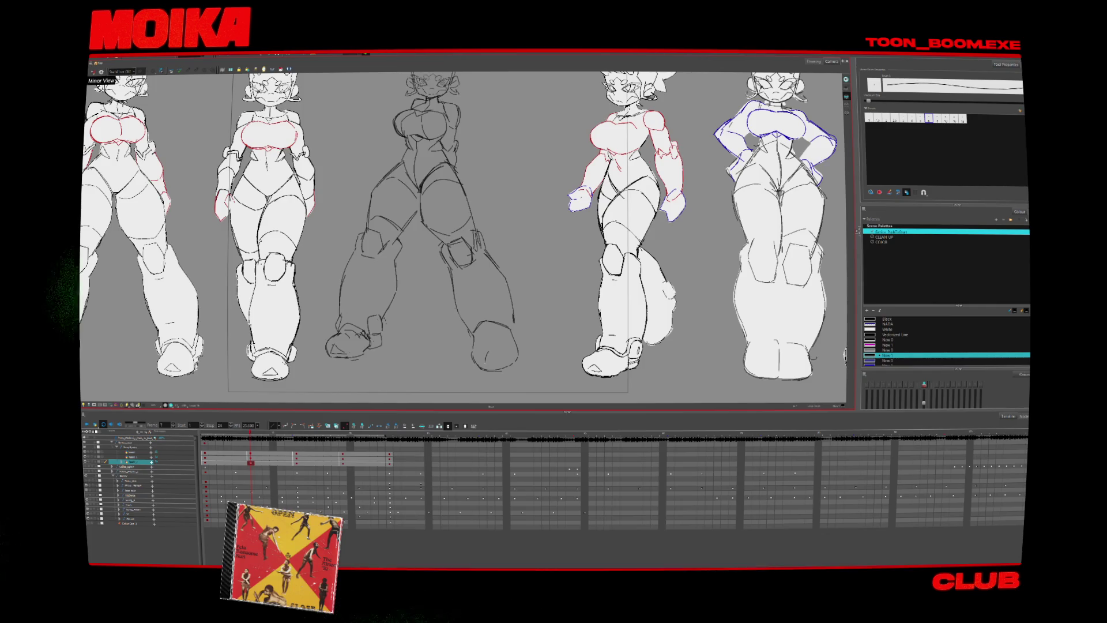
key(g)
key(g)
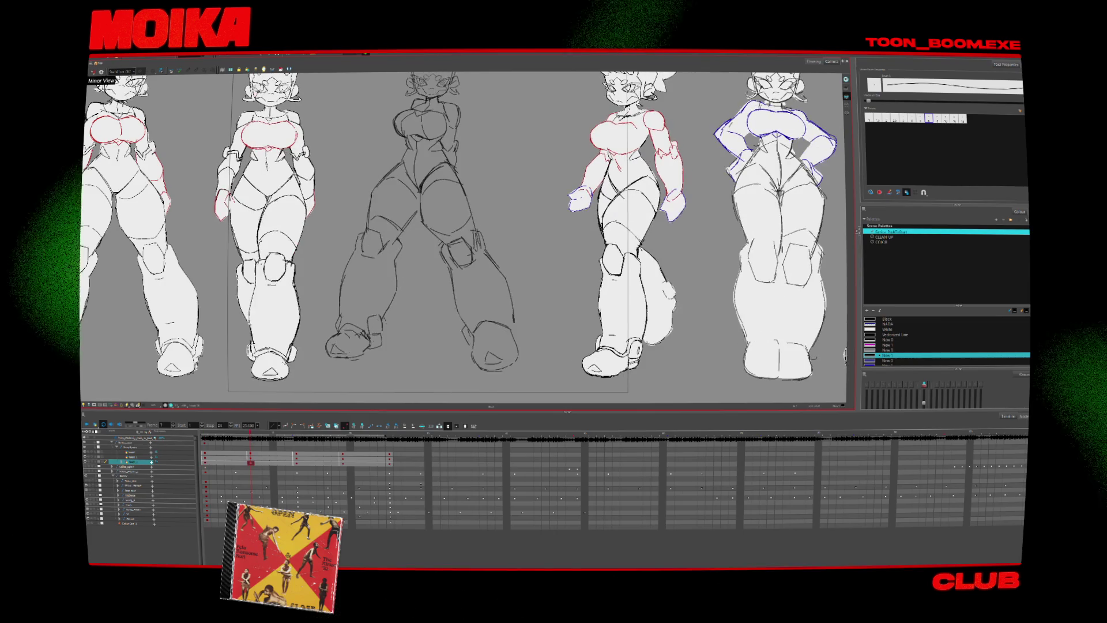
click(93, 72)
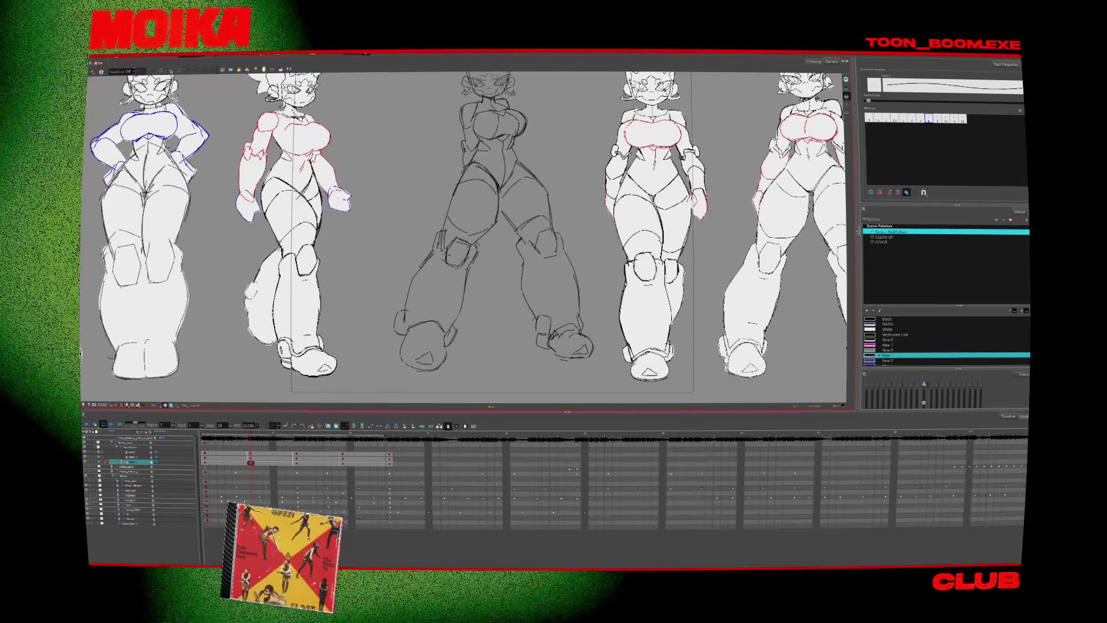
click(93, 71)
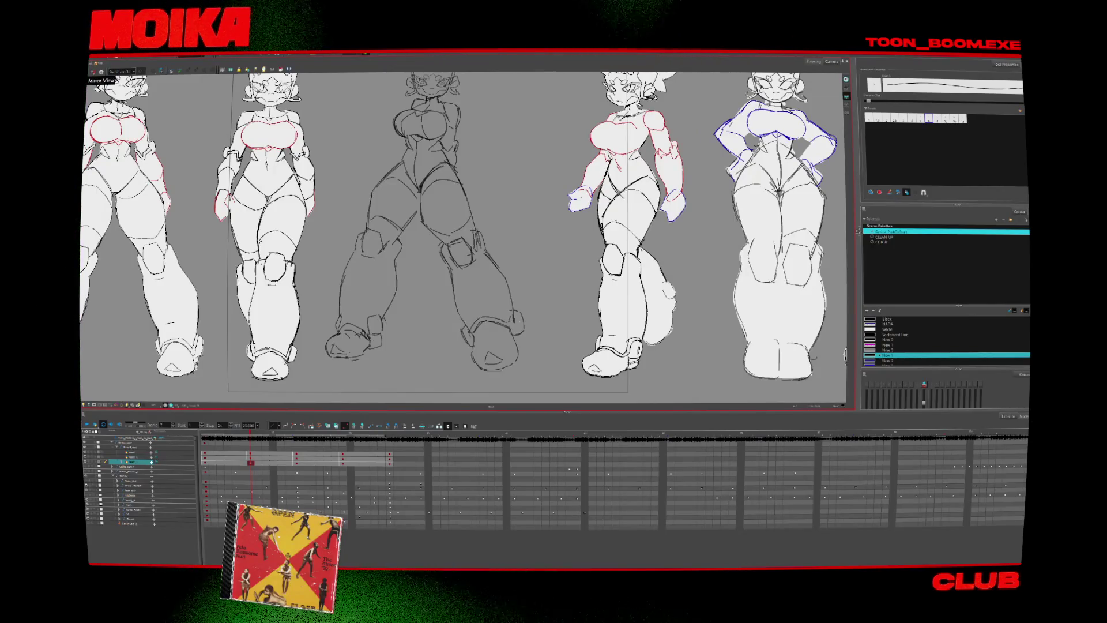
key(shift+comma)
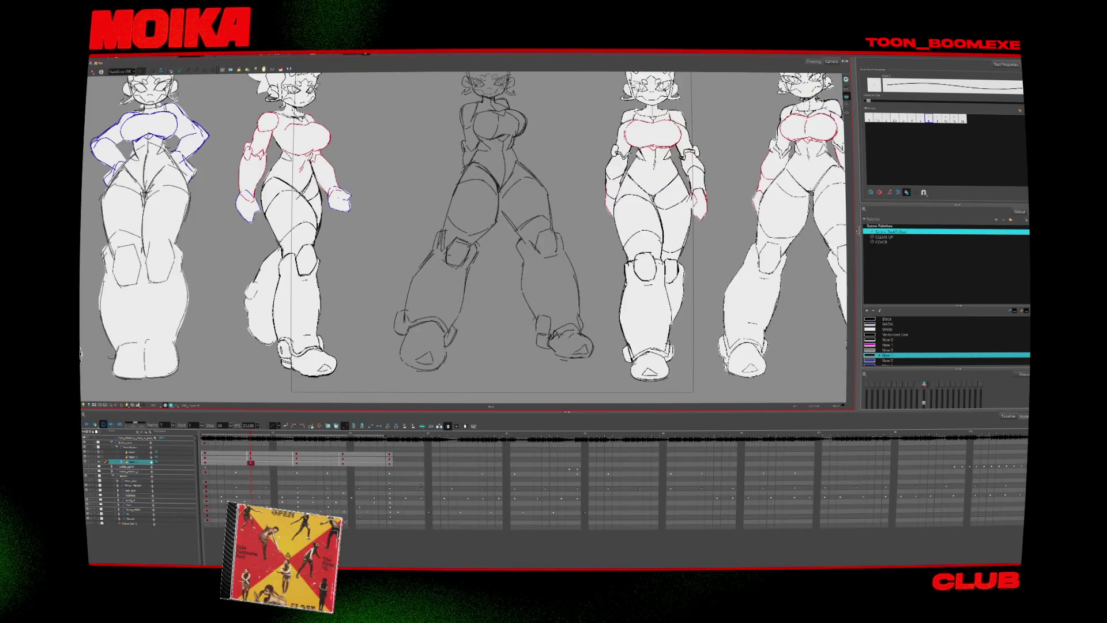
click(93, 72)
key(f)
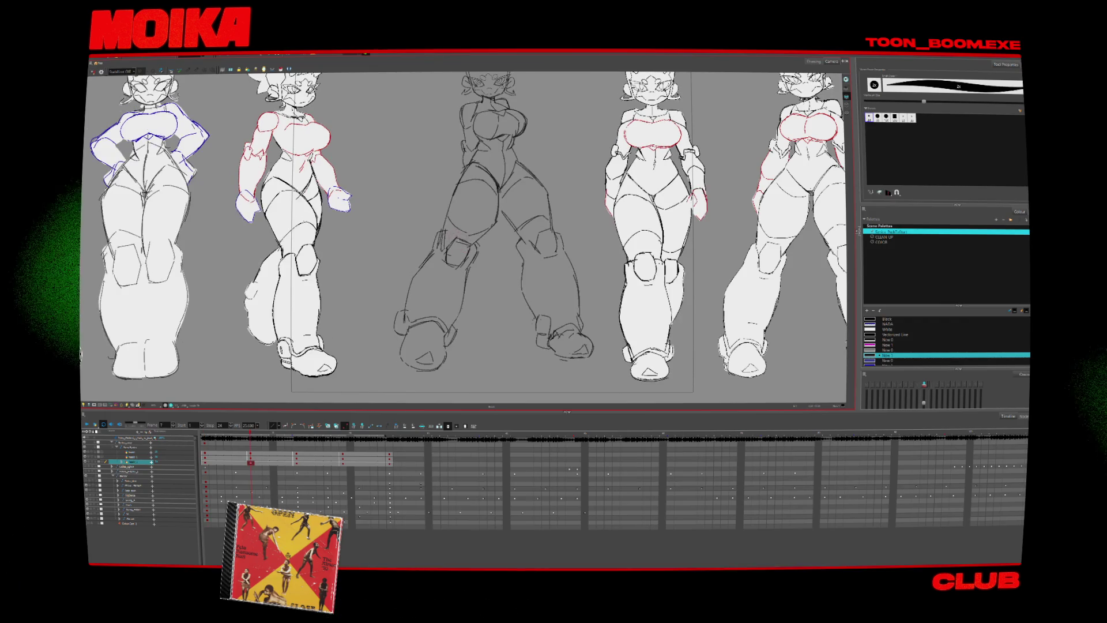
key(d)
key(f)
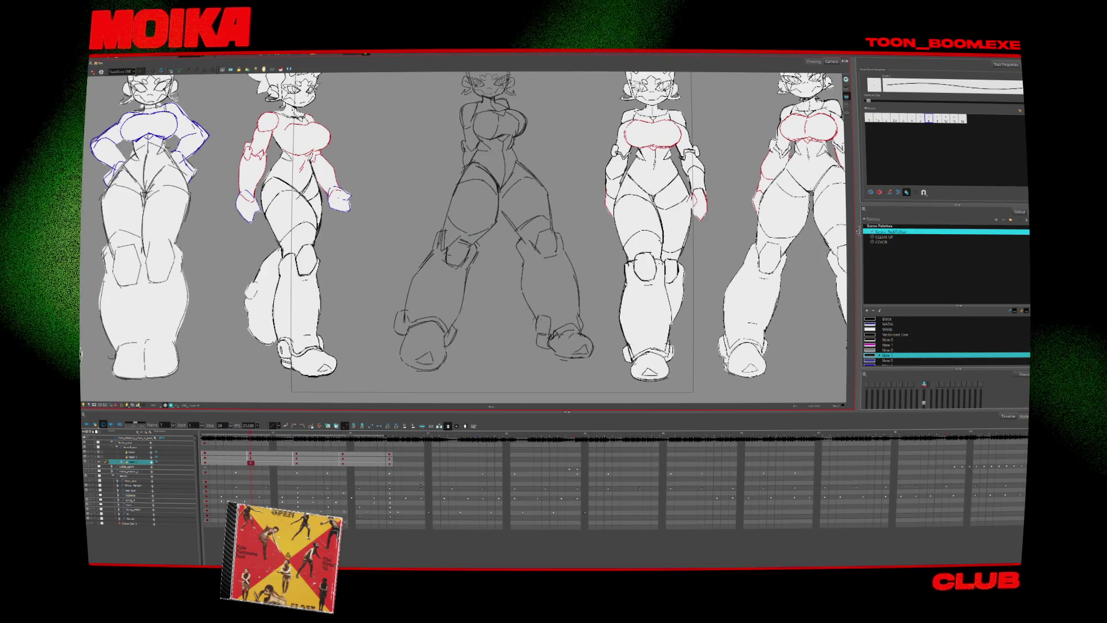
key(d)
key(f)
key(d)
key(f)
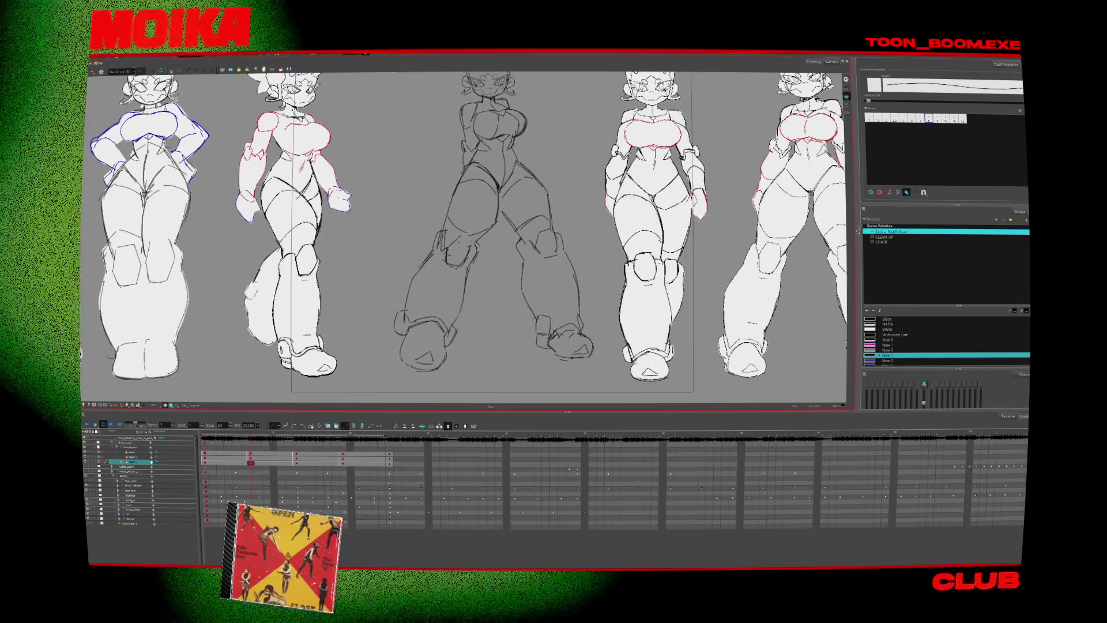
key(d)
key(f)
key(d)
key(f)
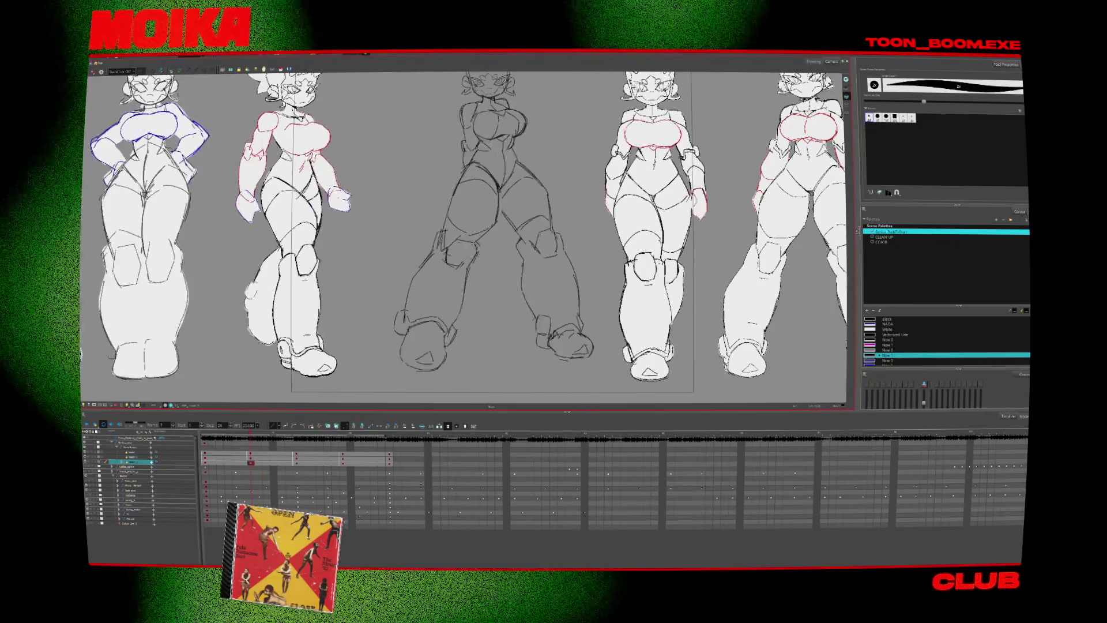
key(d)
key(alt+b)
key(f)
key(d)
key(f)
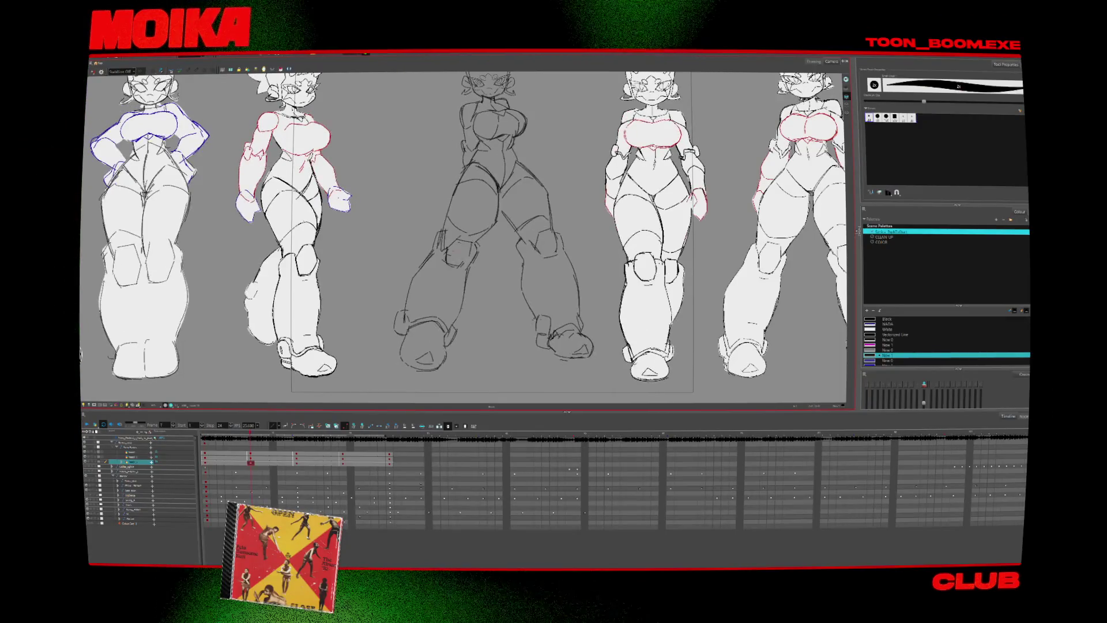
key(d)
key(f)
key(alt+/)
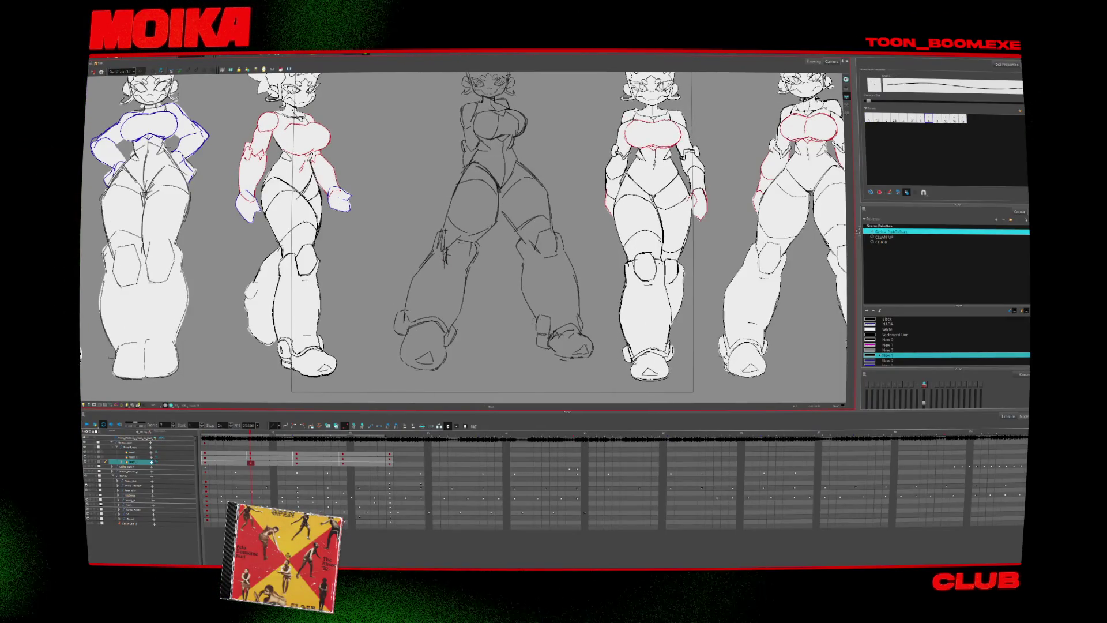
key(d)
key(f)
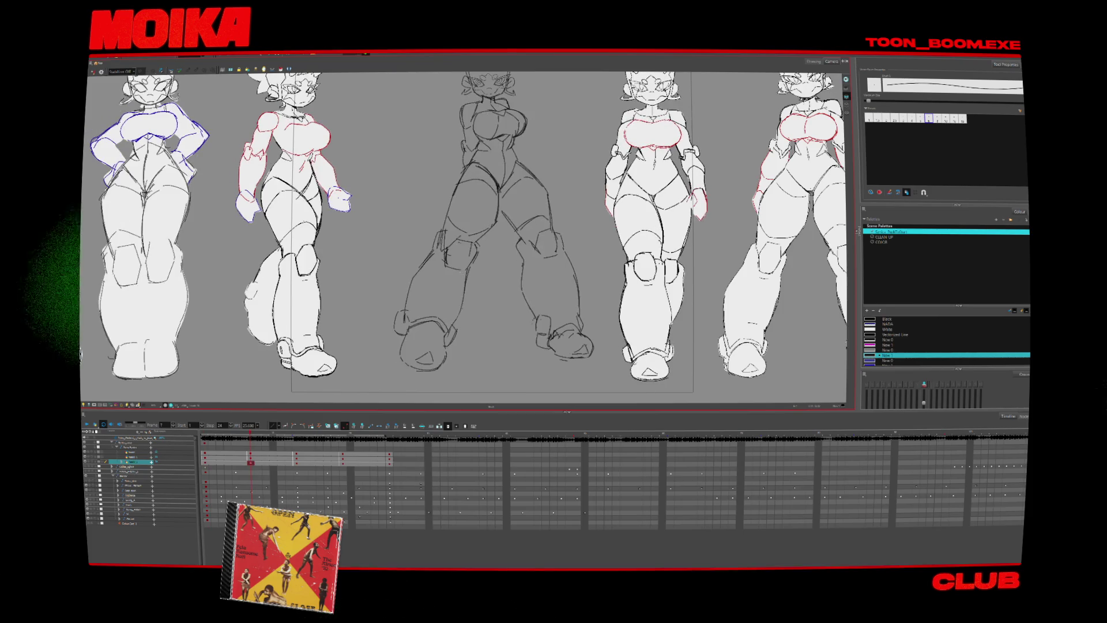
key(alt+b)
key(d)
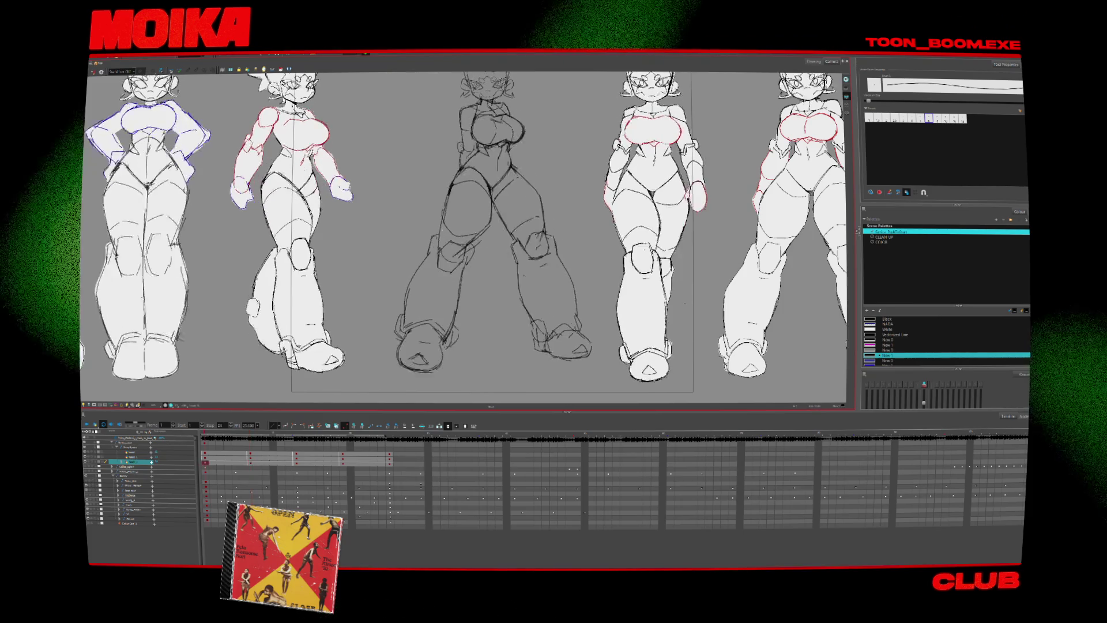
key(f)
key(d)
key(f)
key(alt+/)
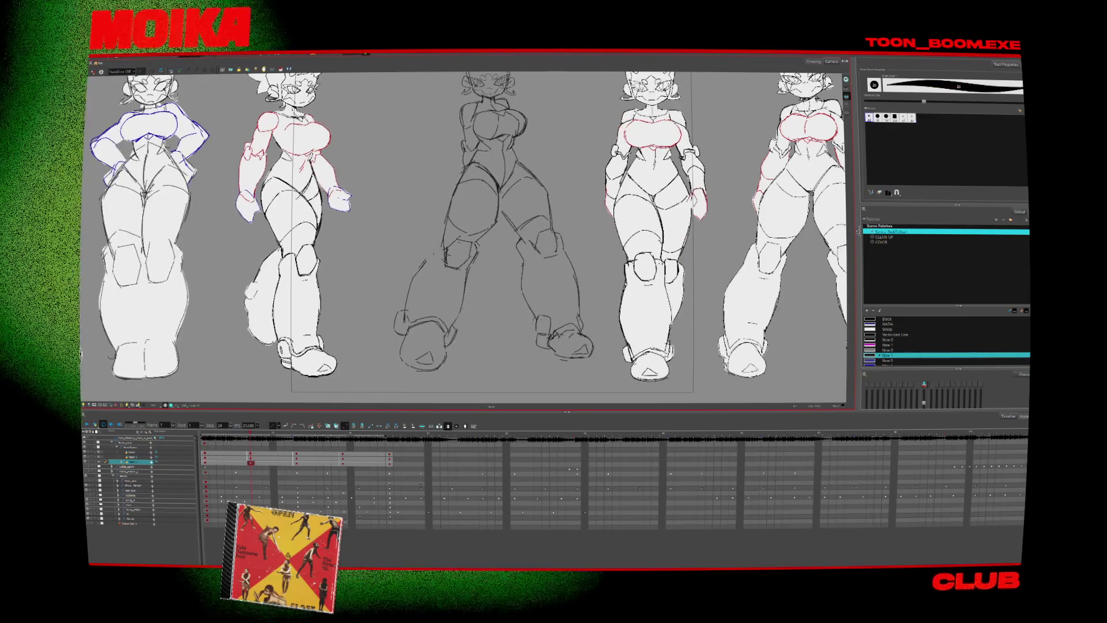
key(d)
key(f)
key(d)
key(f)
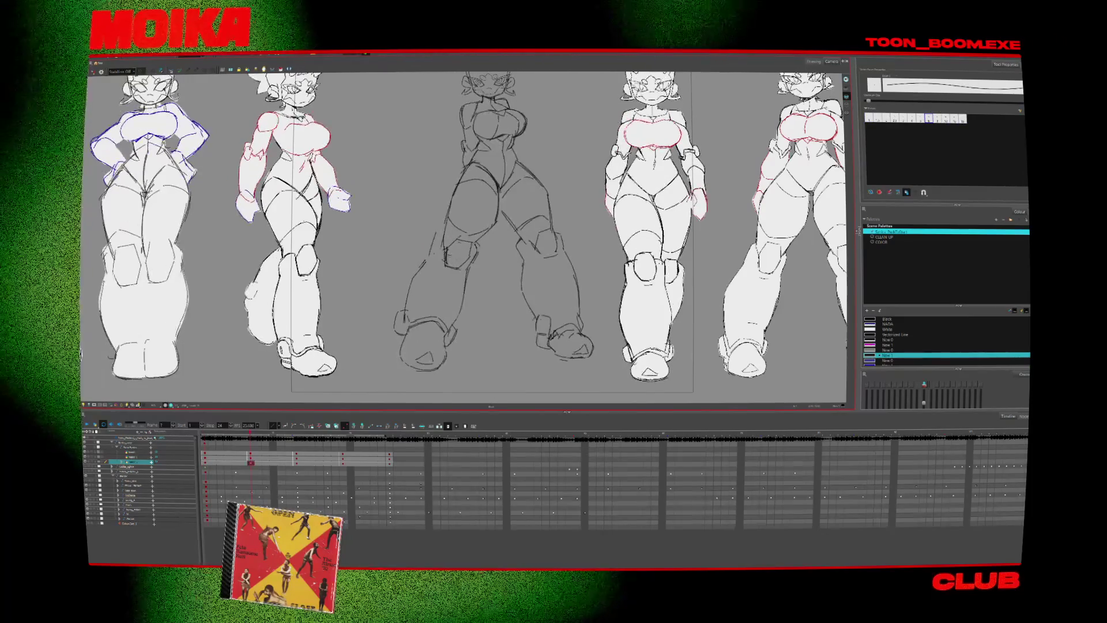
key(d)
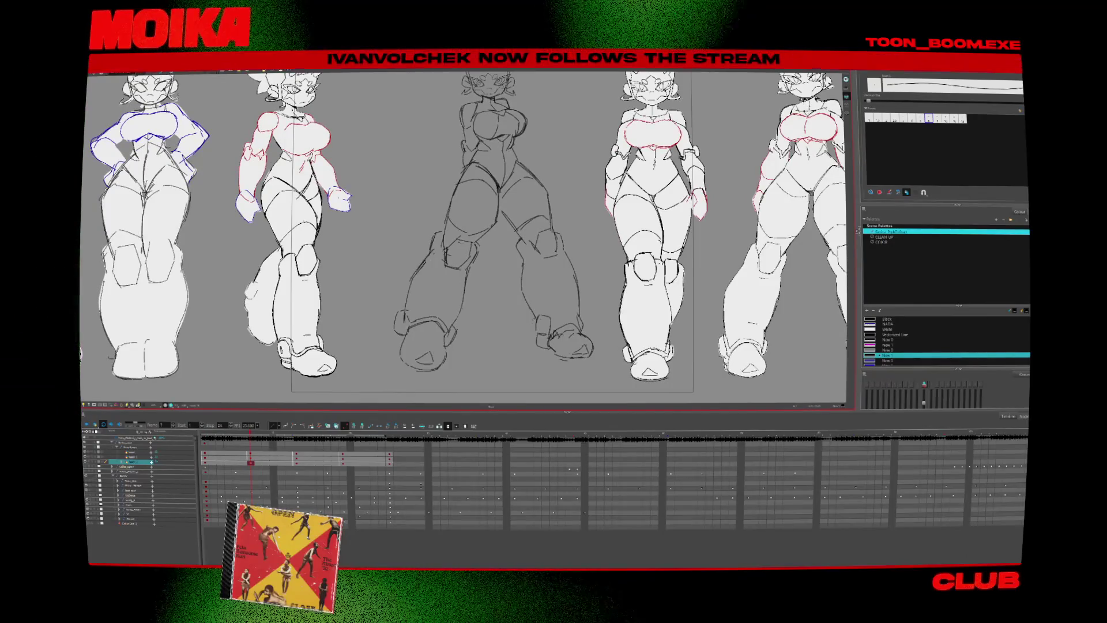
key(d)
key(f)
key(d)
key(f)
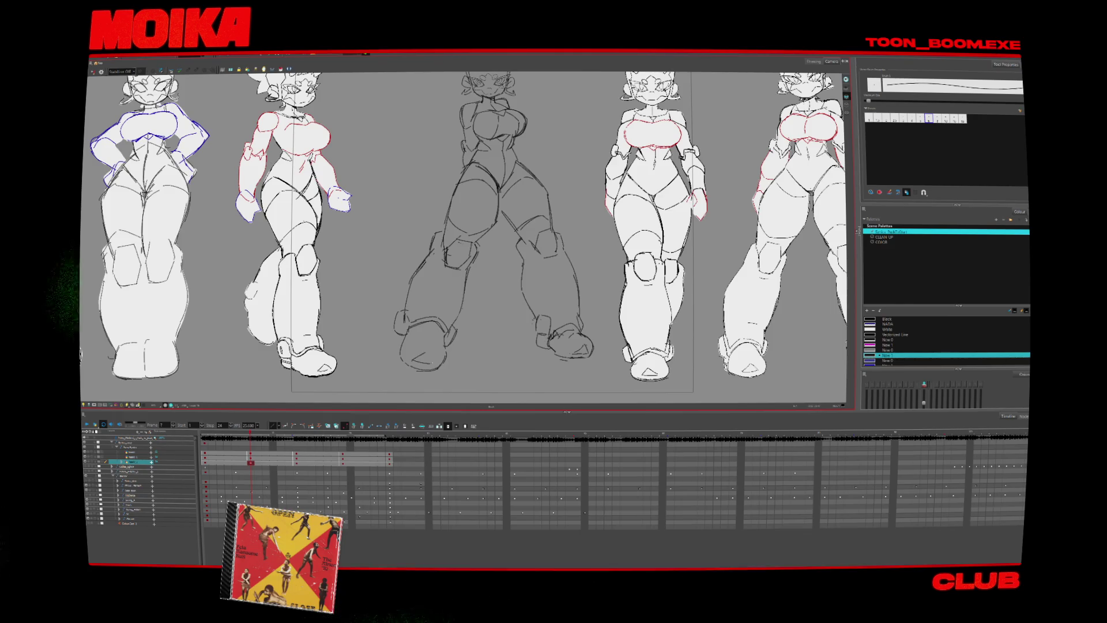
key(f)
key(d)
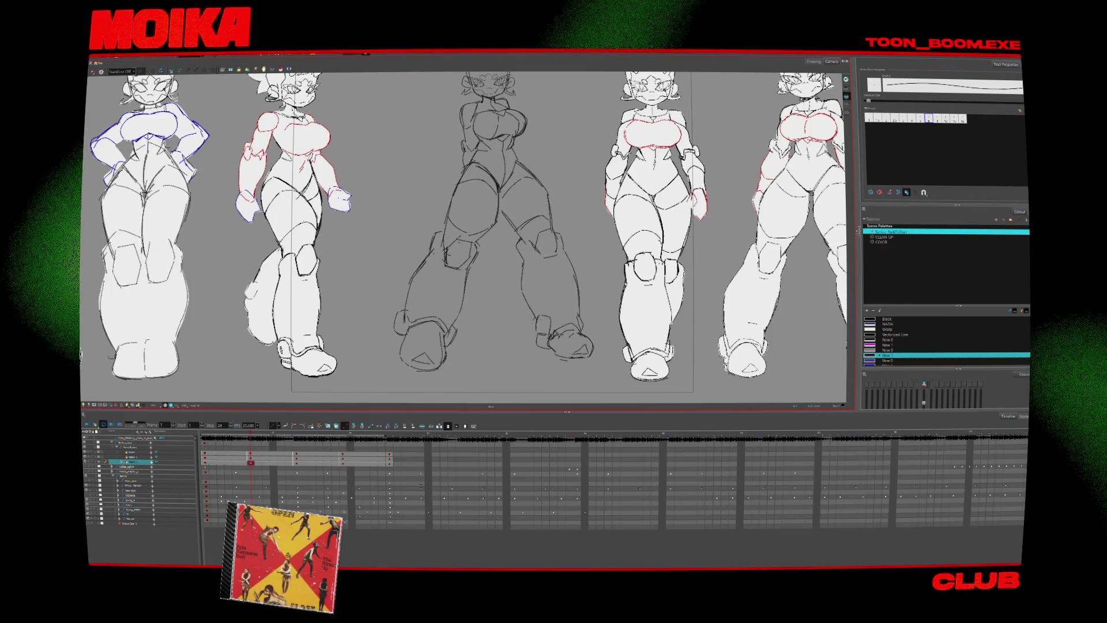
key(d)
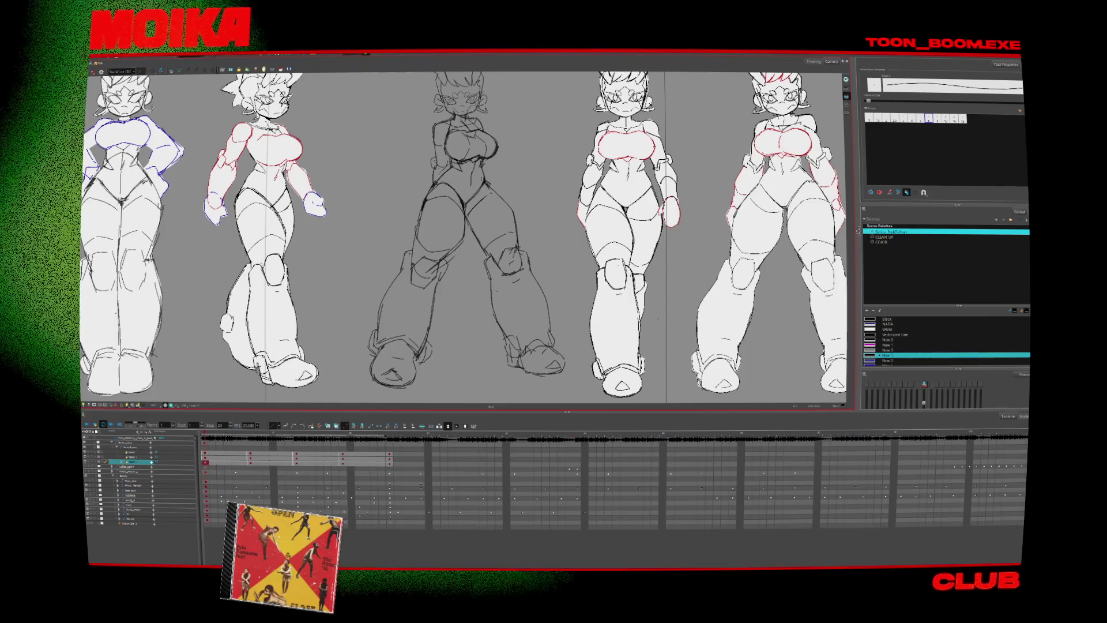
key(f)
key(d)
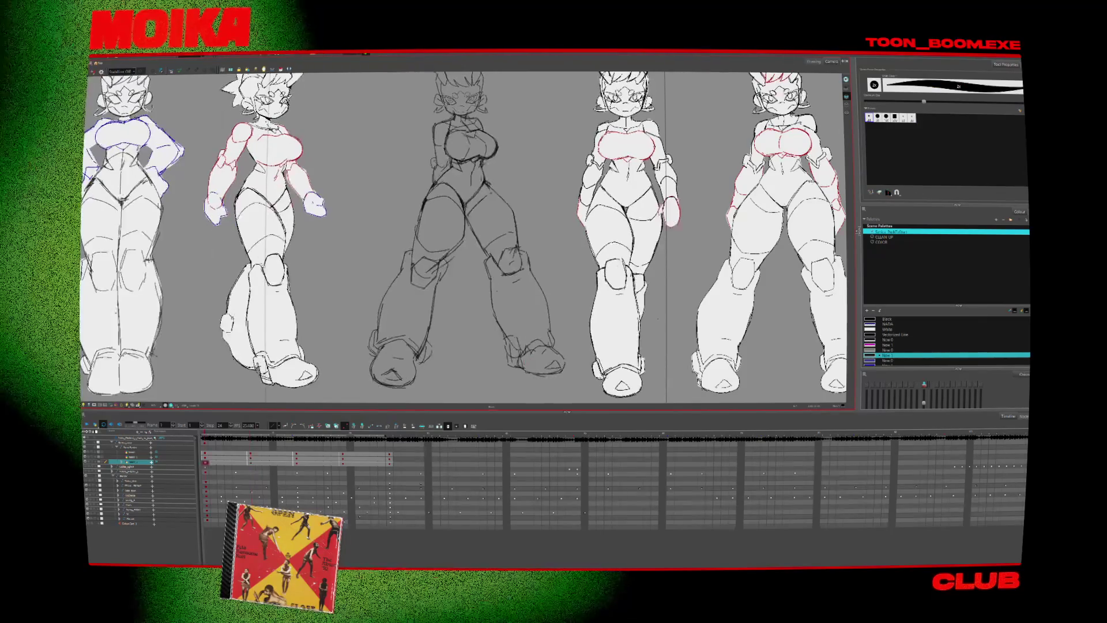
key(f)
key(d)
key(f)
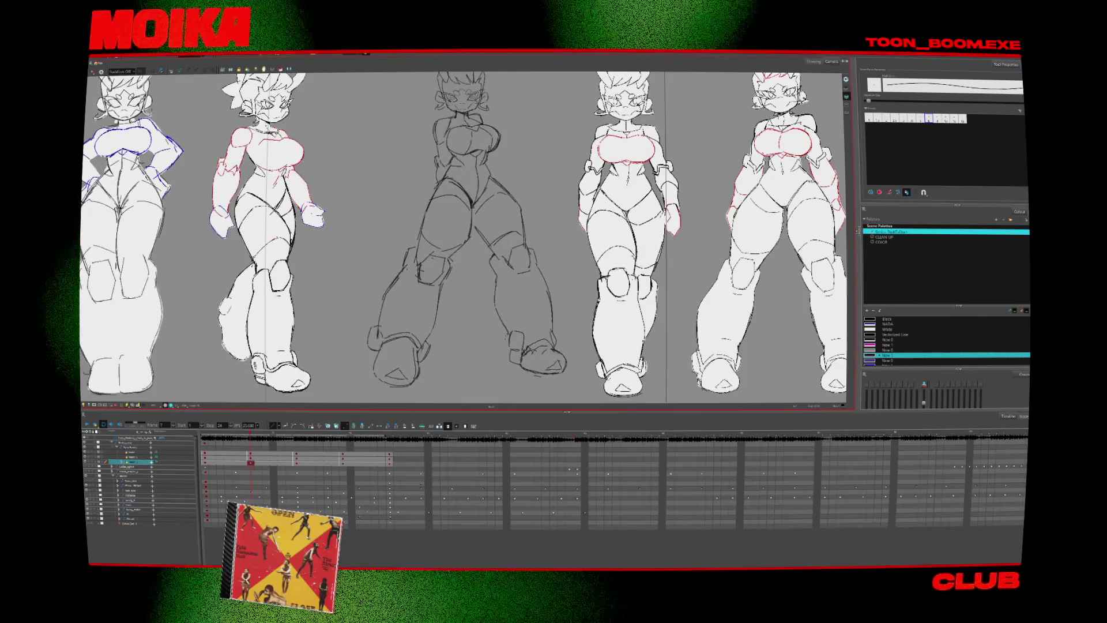
key(d)
key(f)
key(f)
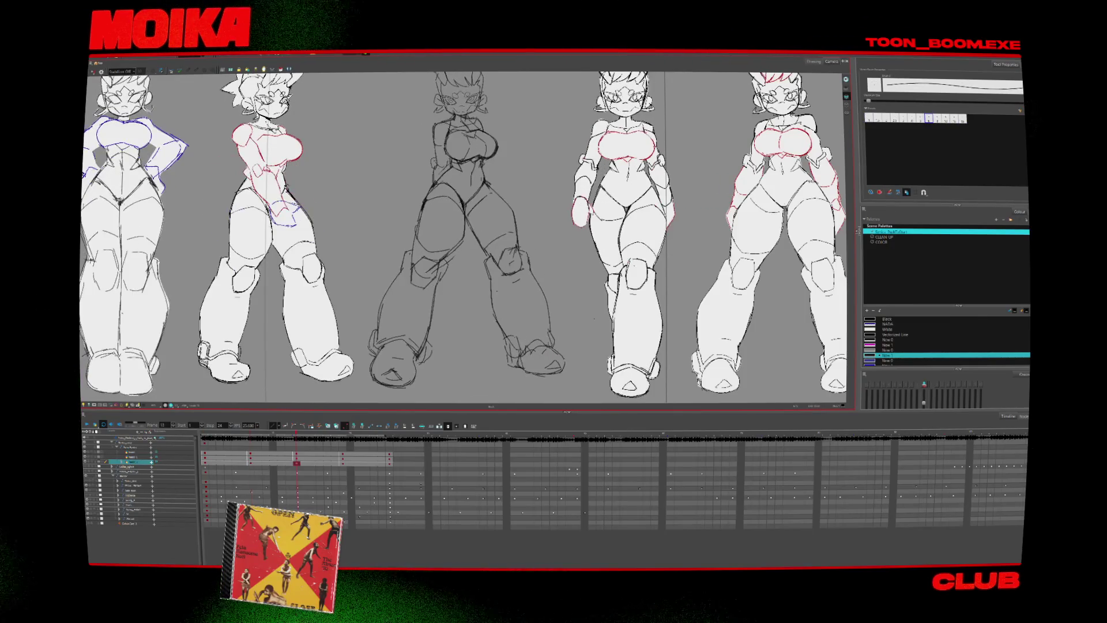
key(alt+e)
key(f)
key(d)
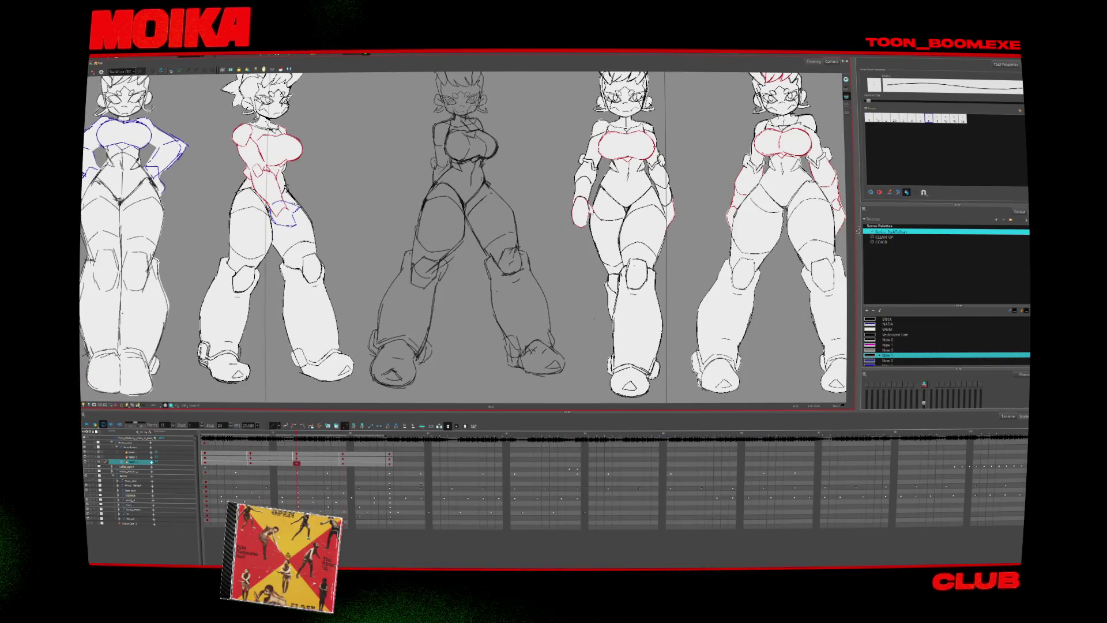
key(f)
key(d)
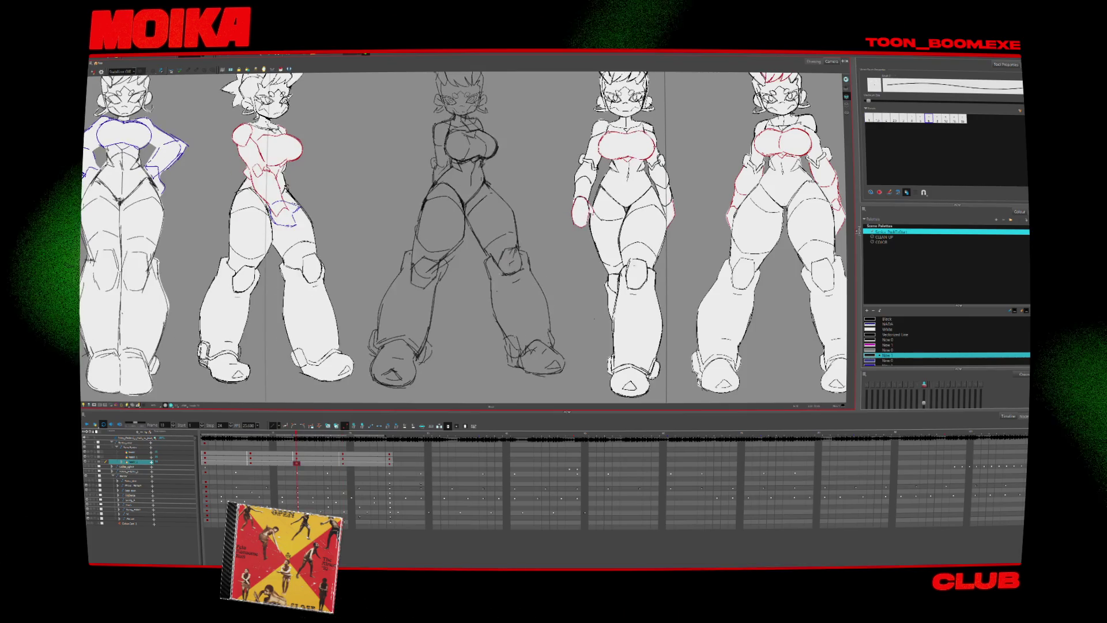
key(f)
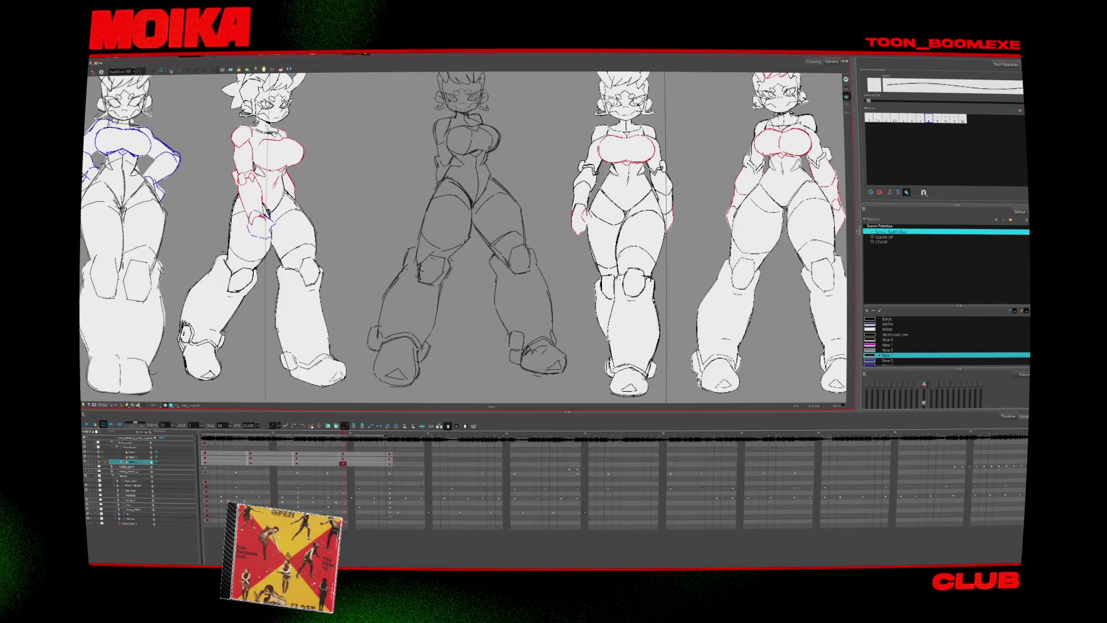
key(comma)
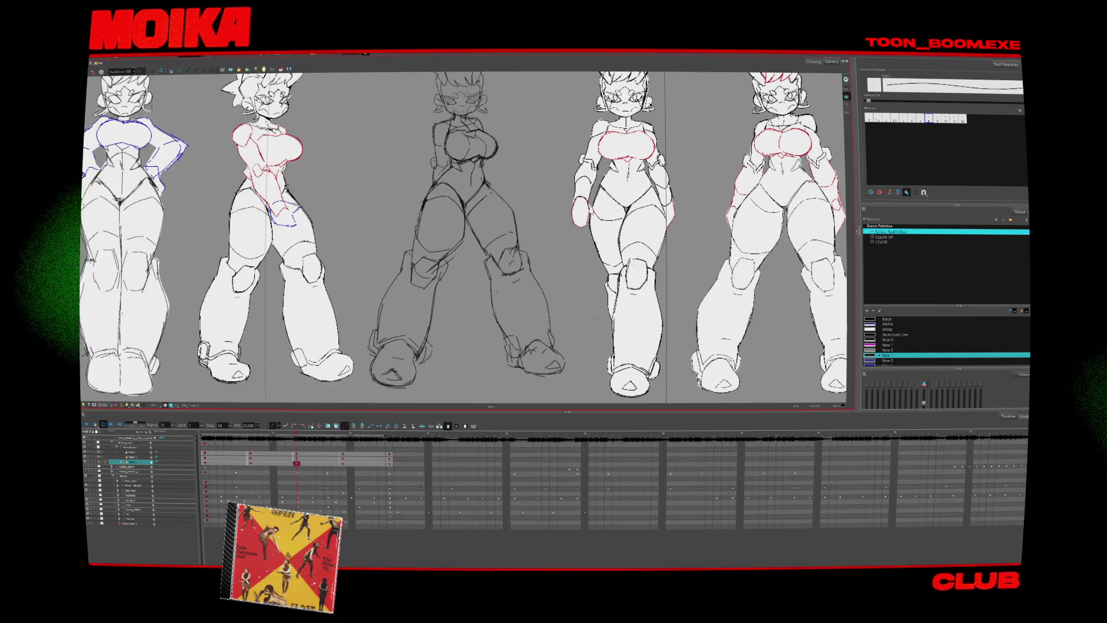
key(period)
key(comma)
key(period)
key(alt+b)
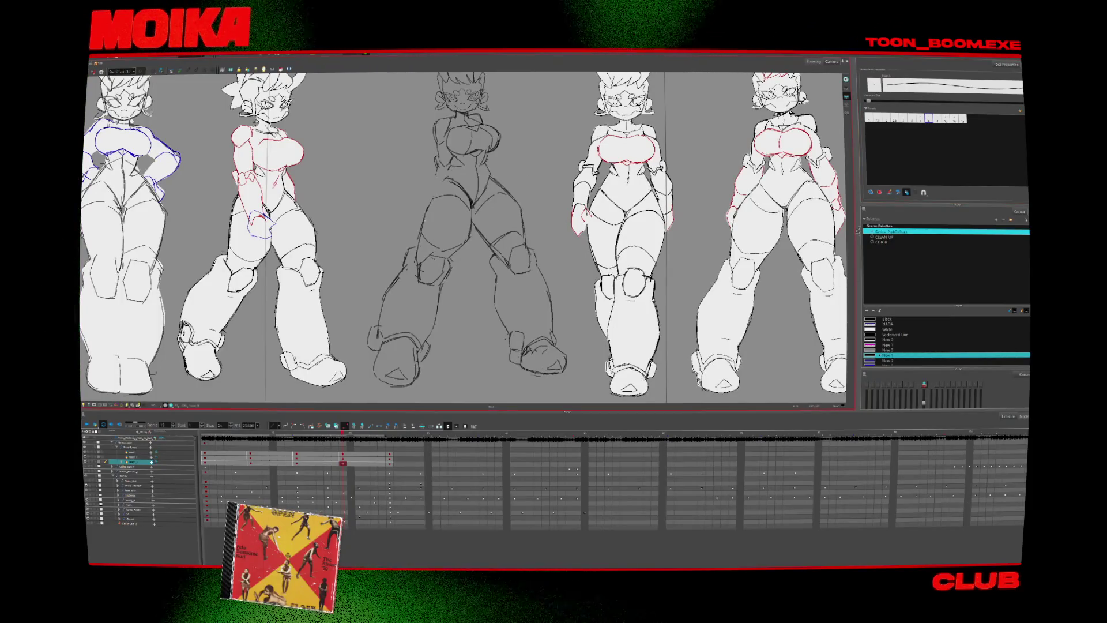
key(4)
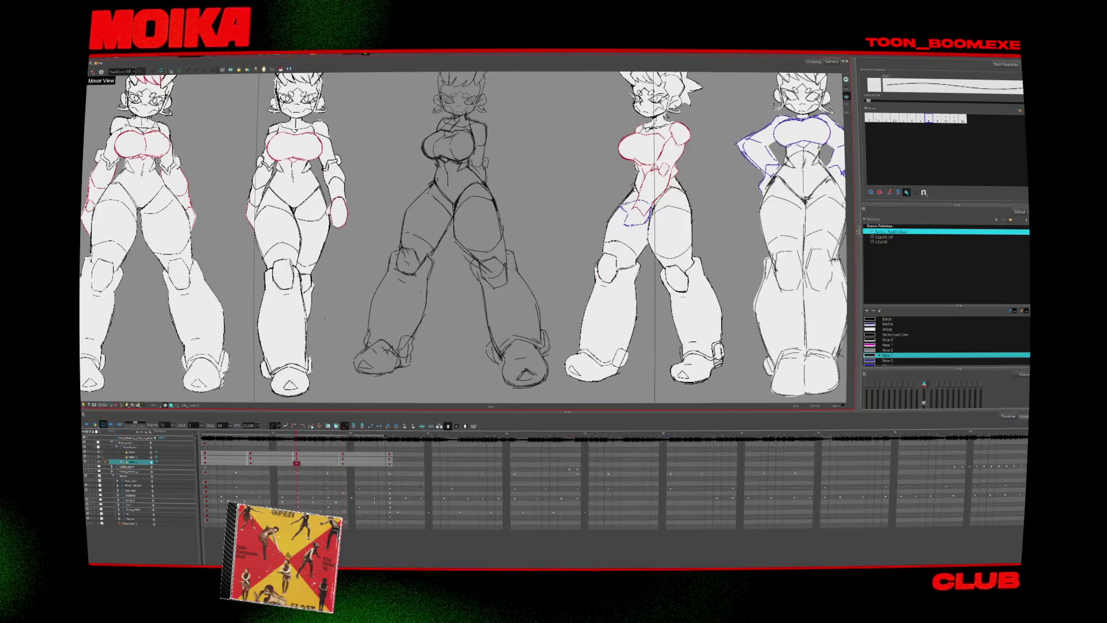
key(alt+x)
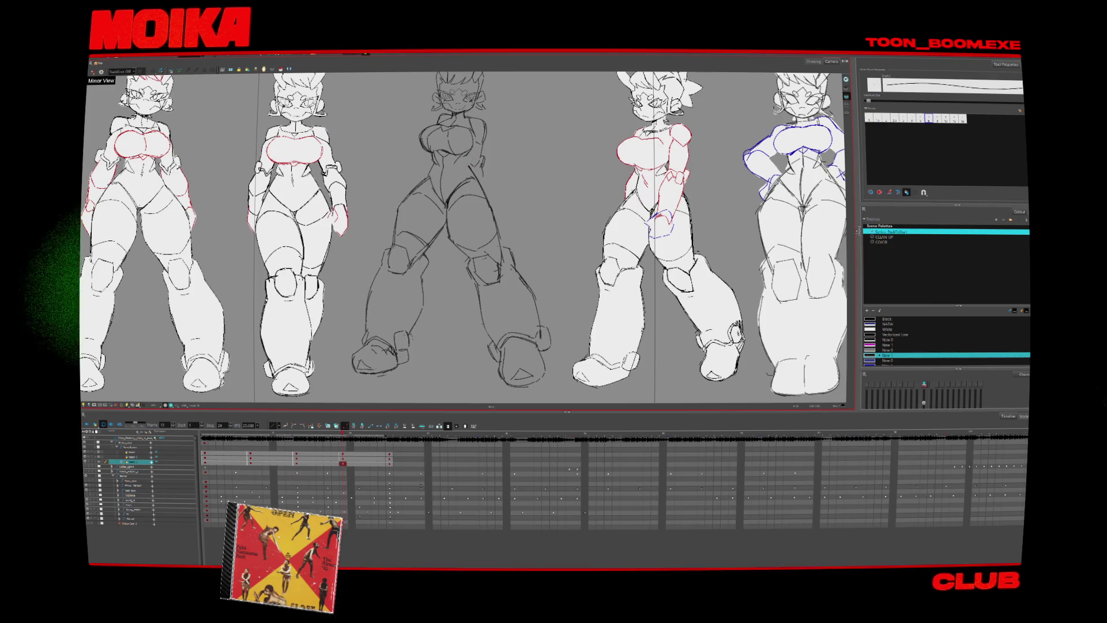
key(4)
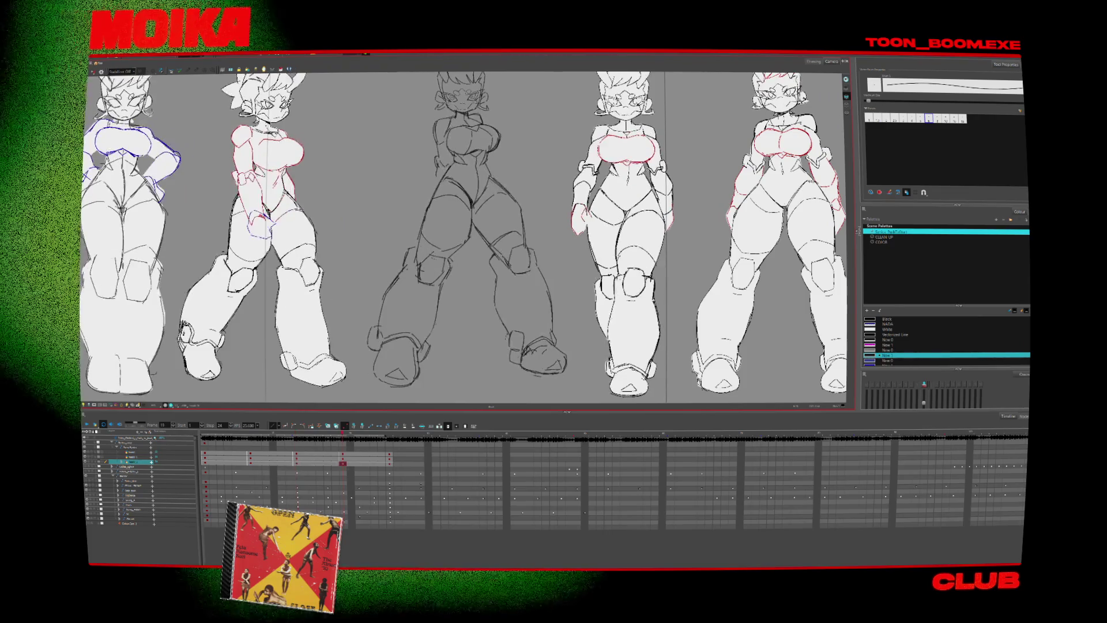
key(4)
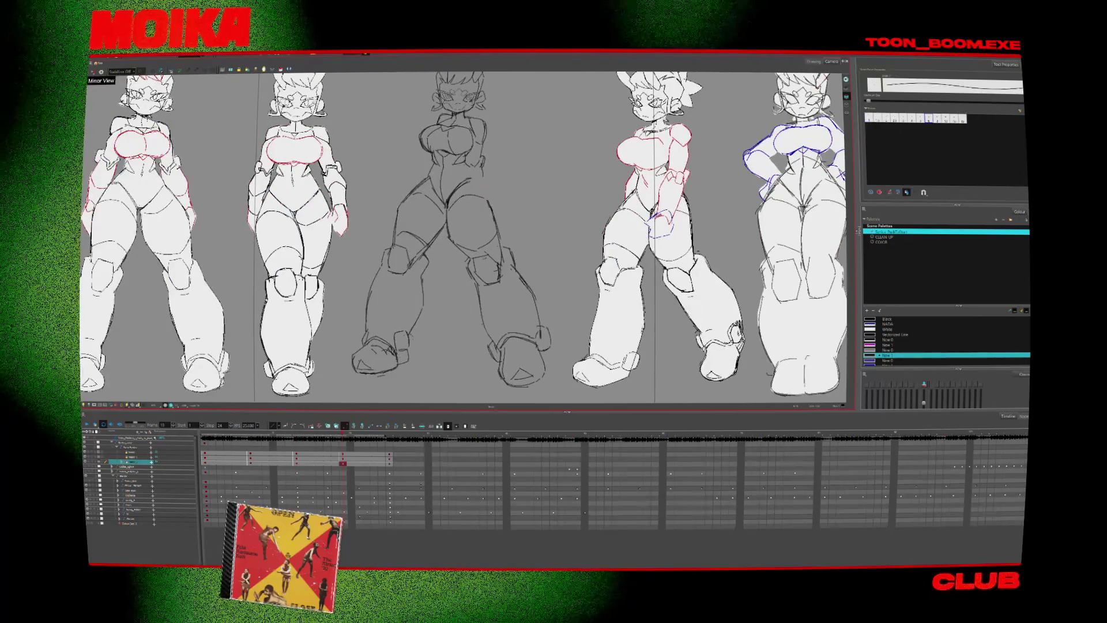
key(4)
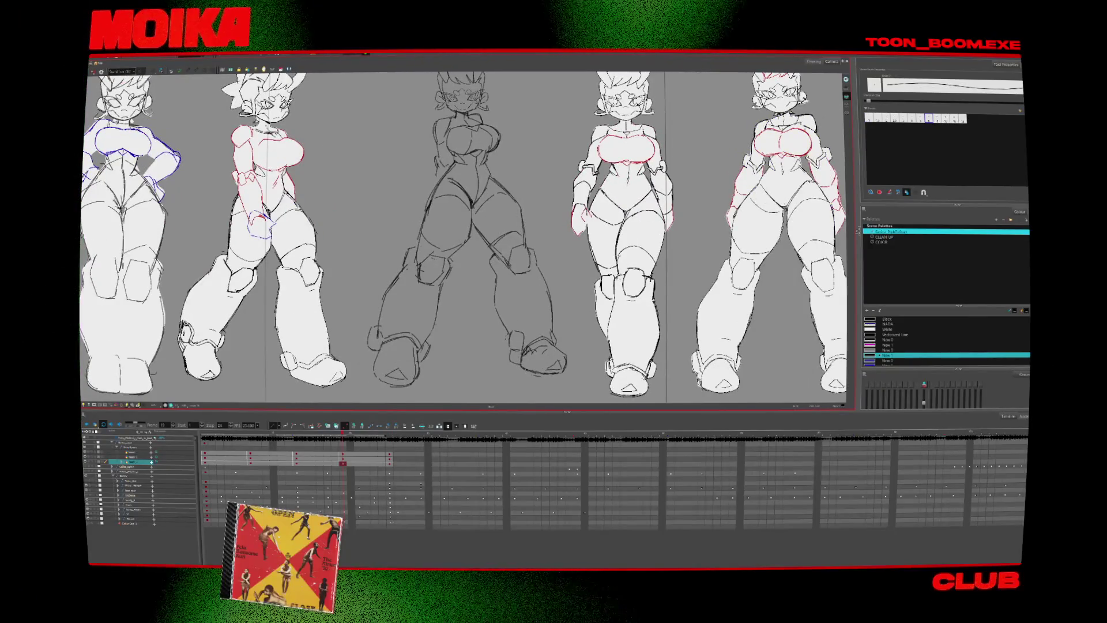
key(4)
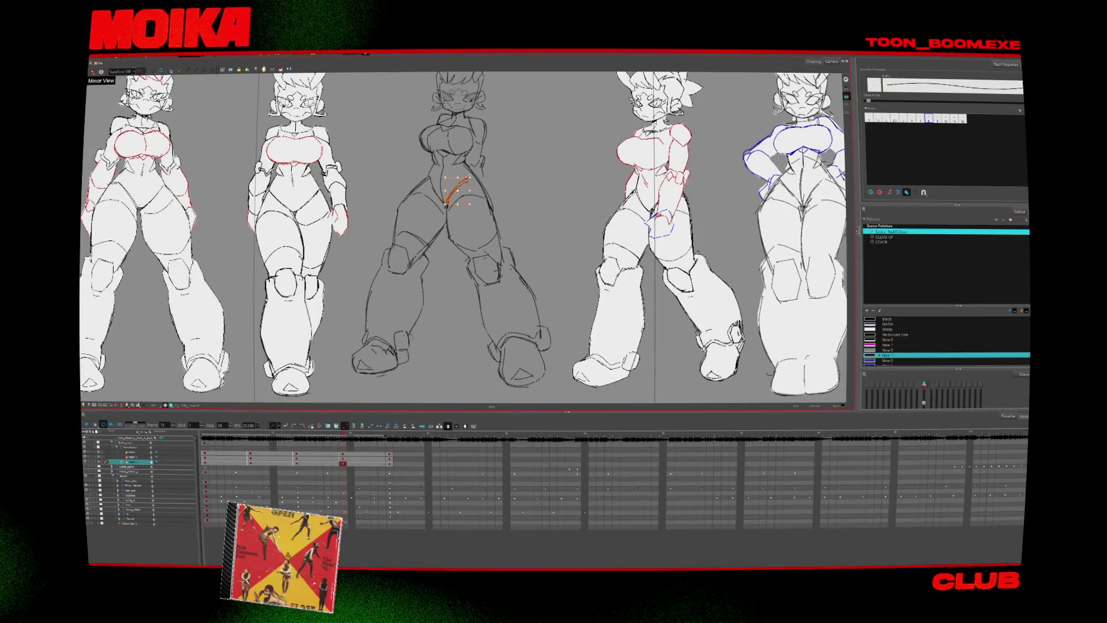
key(4)
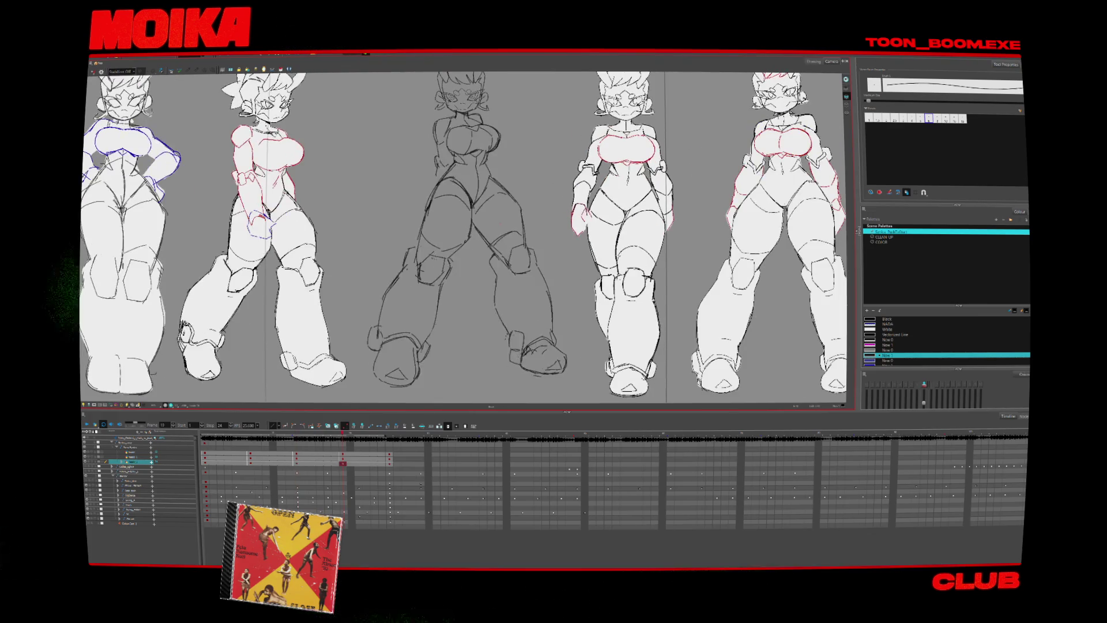
key(comma)
key(comma)
key(comma)
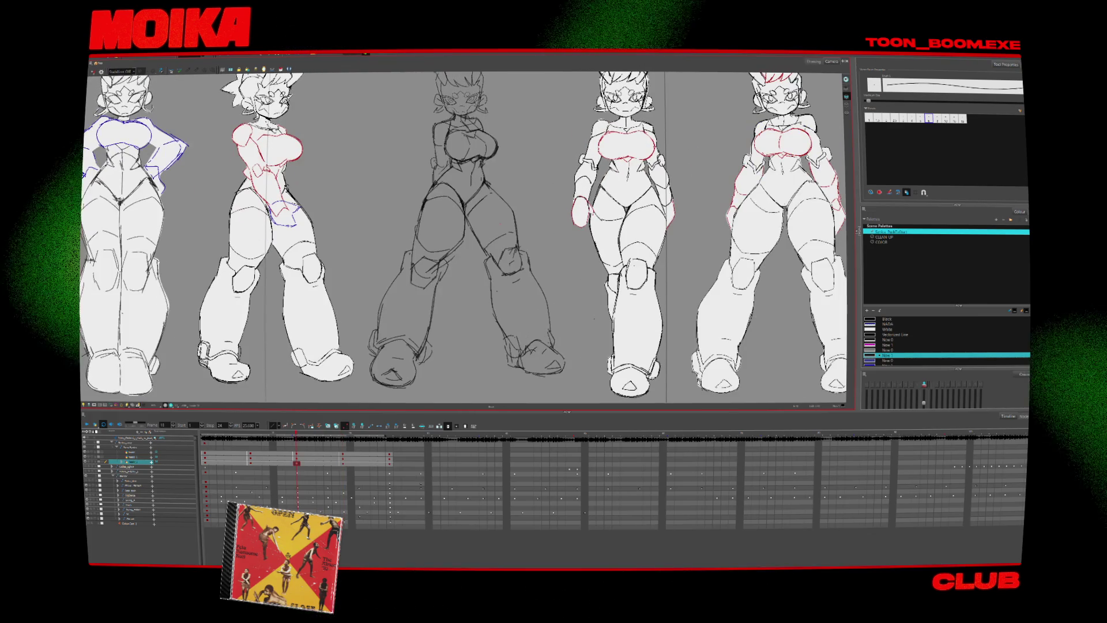
key(period)
key(period)
key(period)
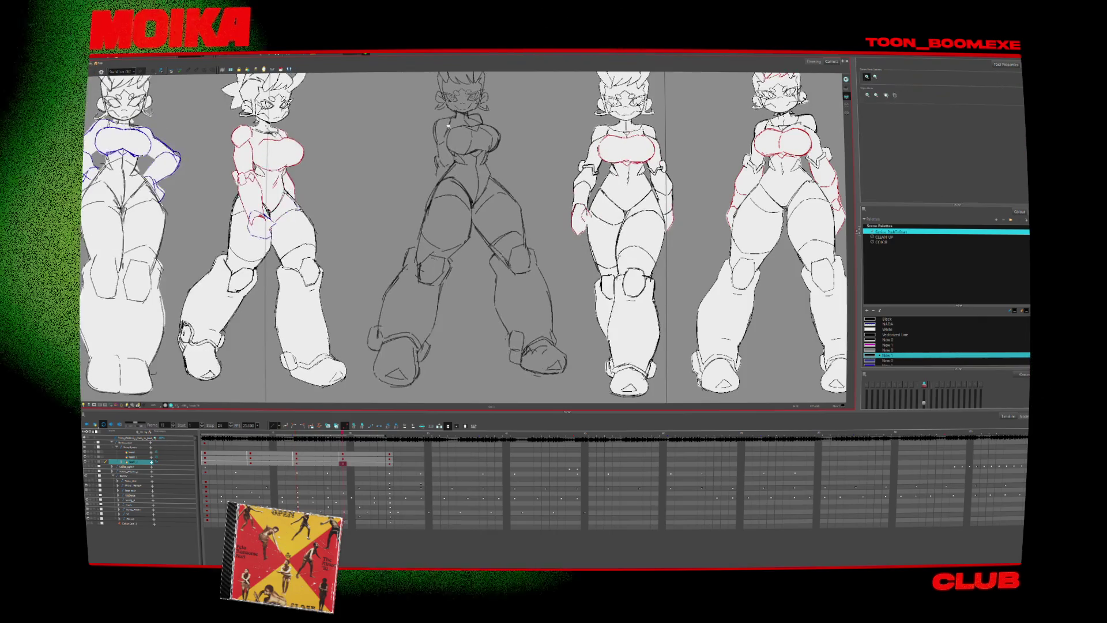
key(alt+b)
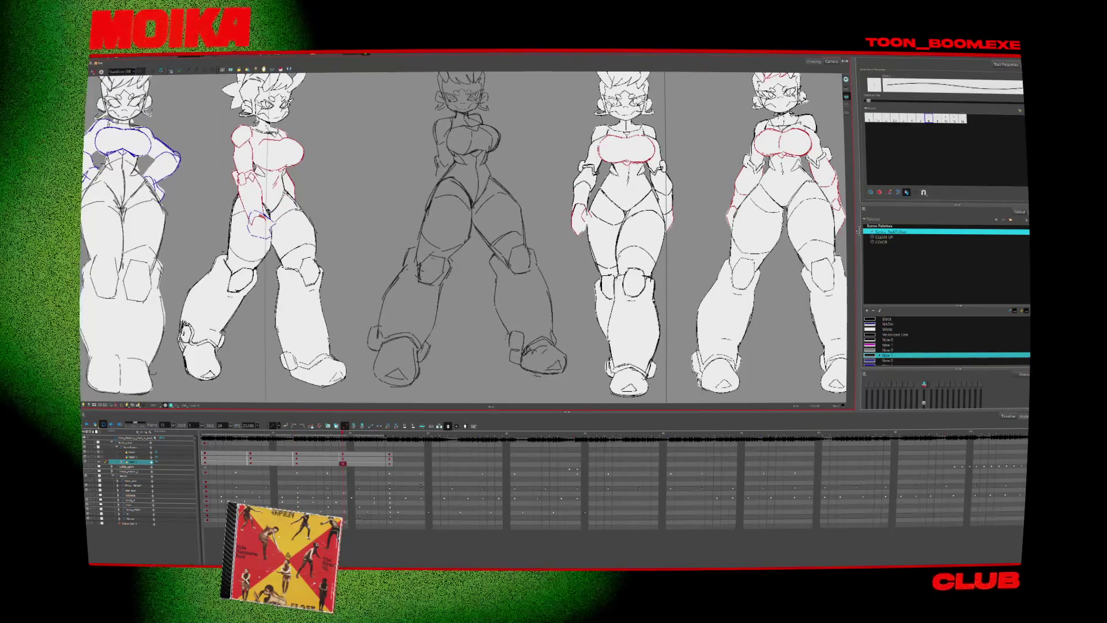
key(comma)
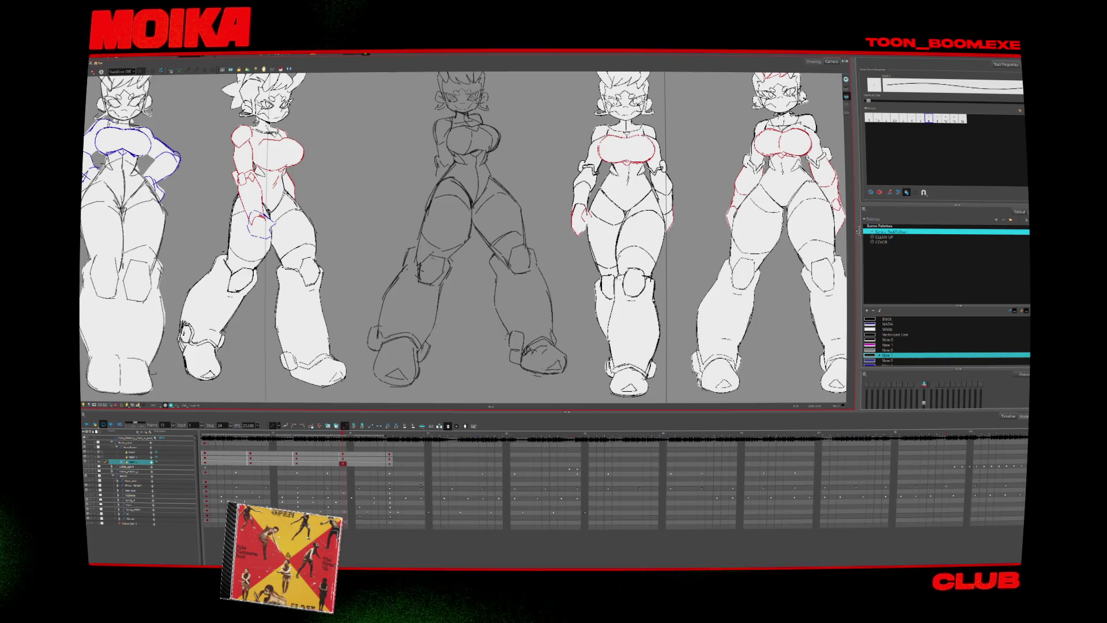
- Zoom out until every turnaround figure and the camera frame are visible, with the Select tool active
key(2)
key(2)
key(2)
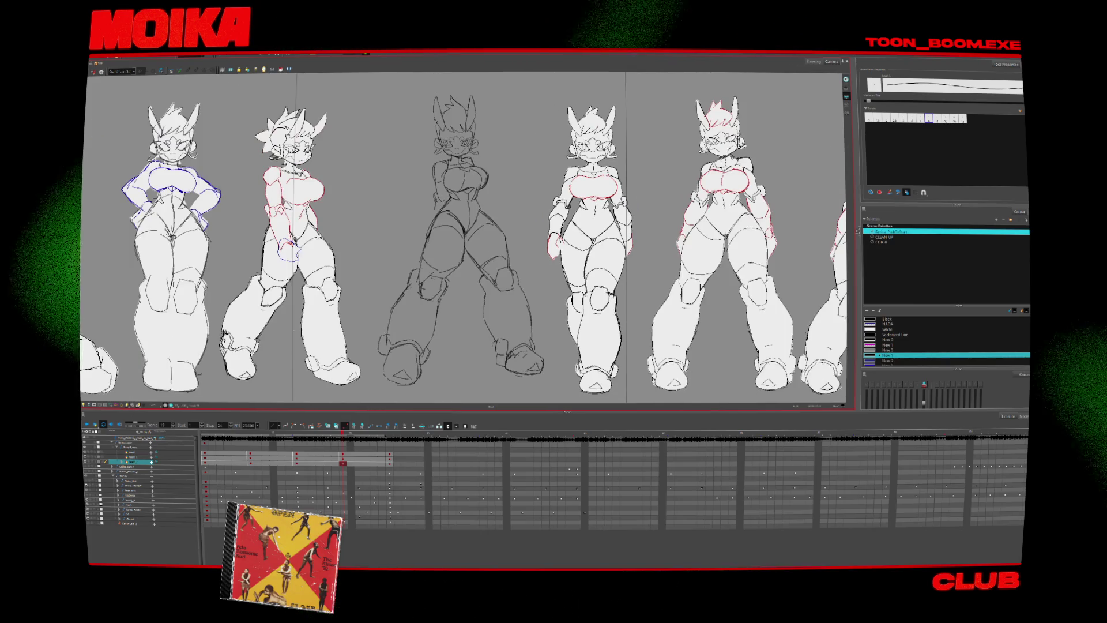
key(1)
key(1)
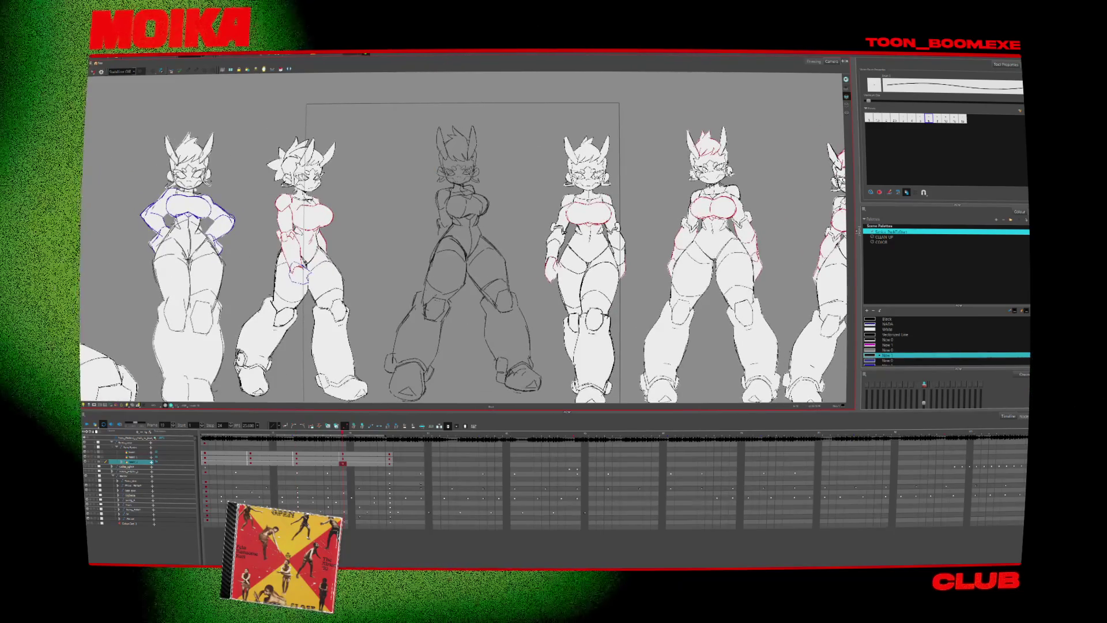
key(alt+s)
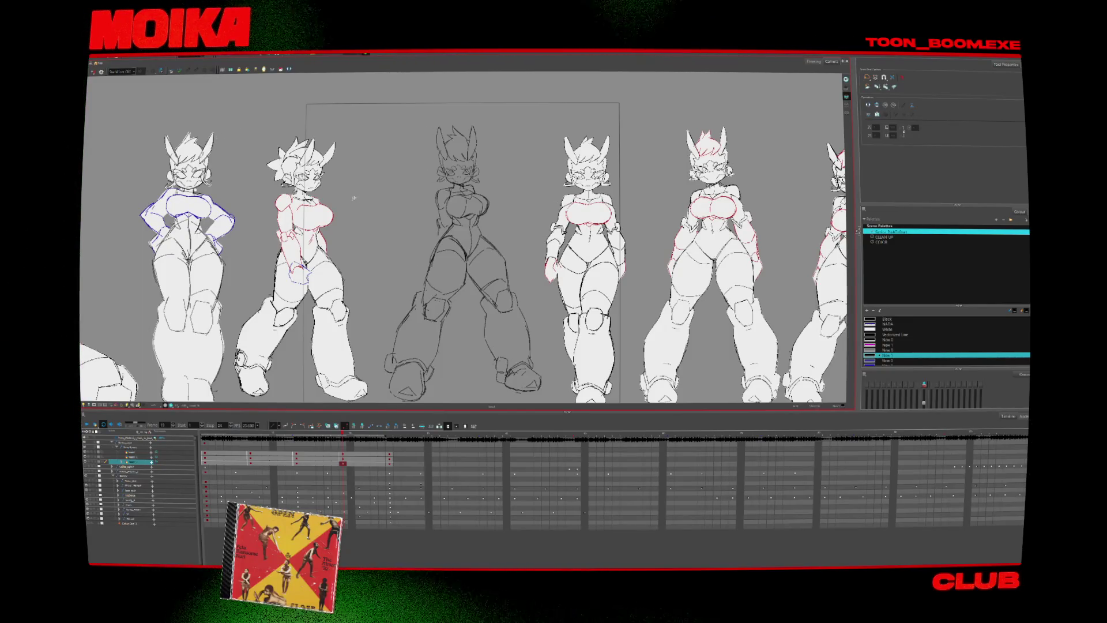
key(1)
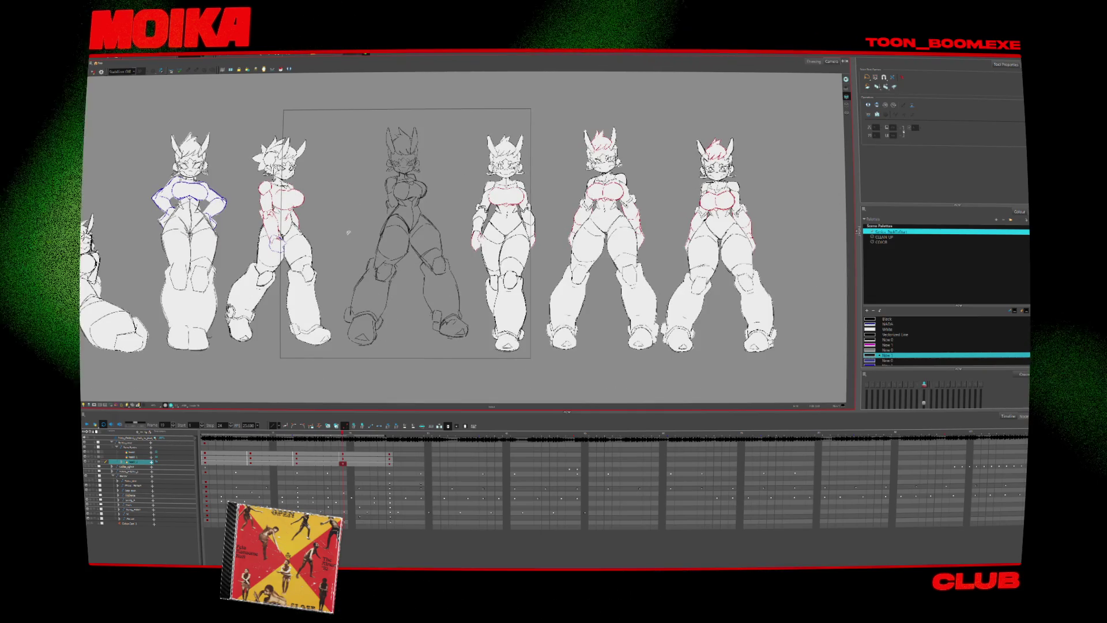
scroll(367, 165, up, 1)
scroll(366, 165, down, 1)
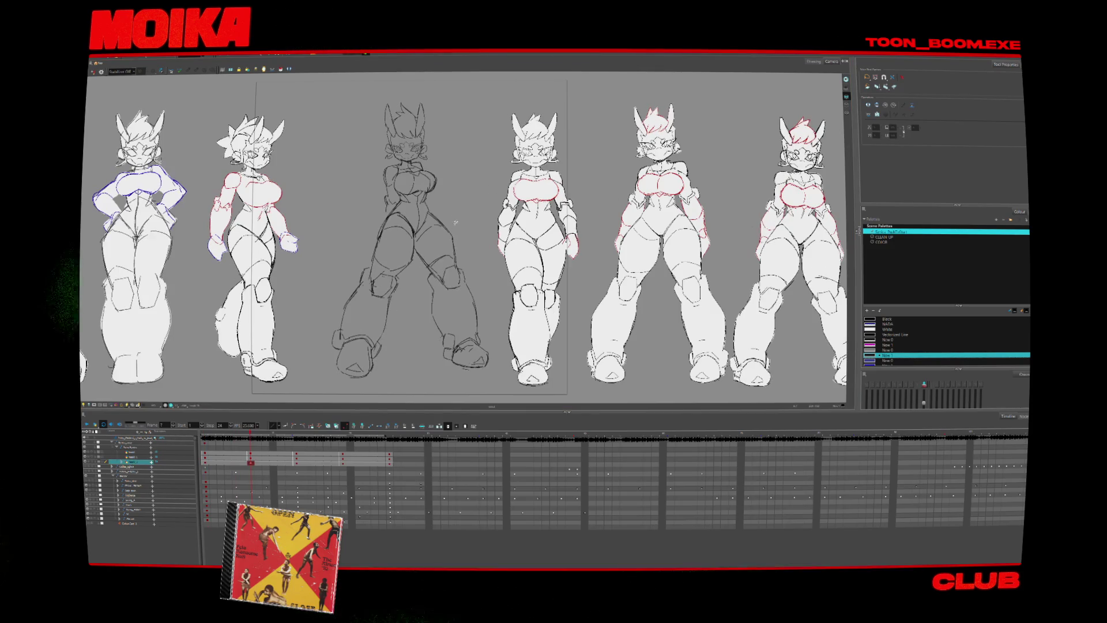
- Play through the turnaround poses, stopping twice on frame 7
click(466, 228)
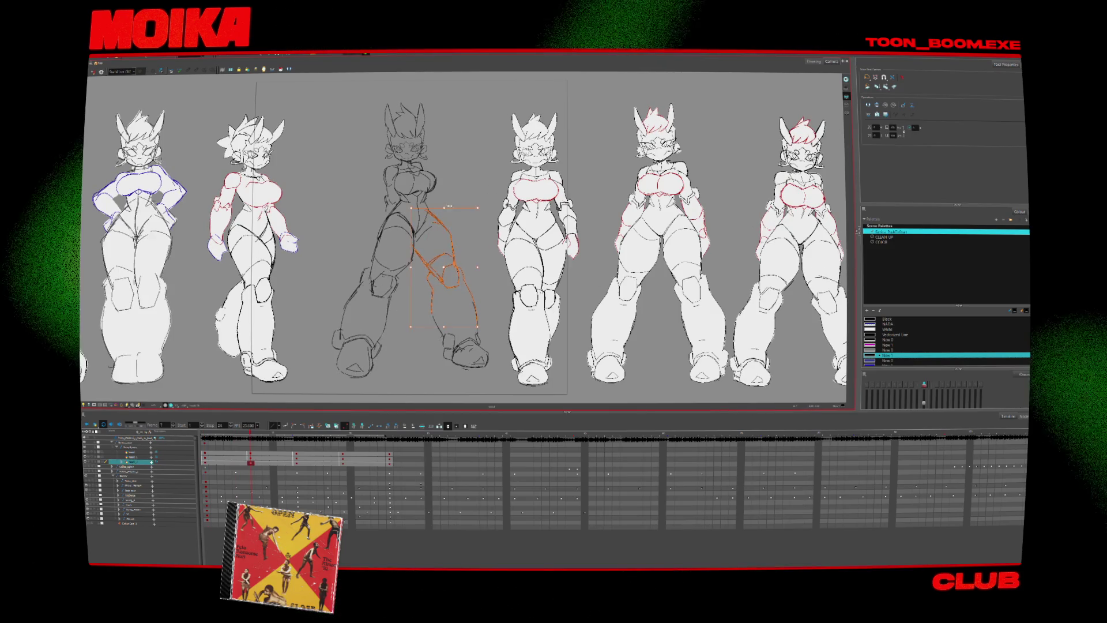
key(Return)
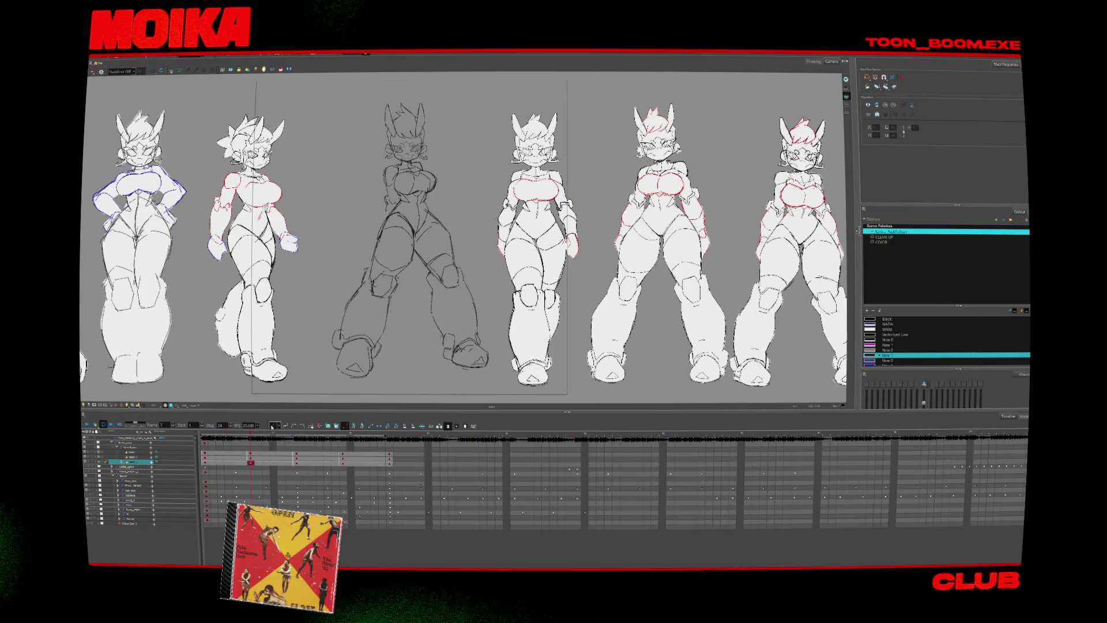
click(250, 462)
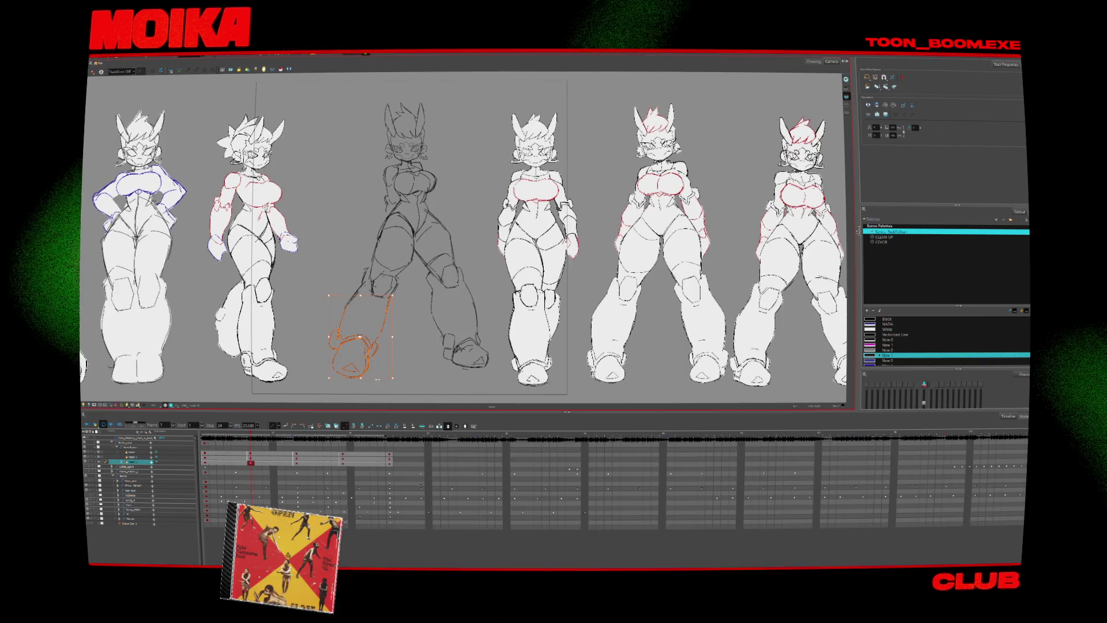
key(Return)
key(Return)
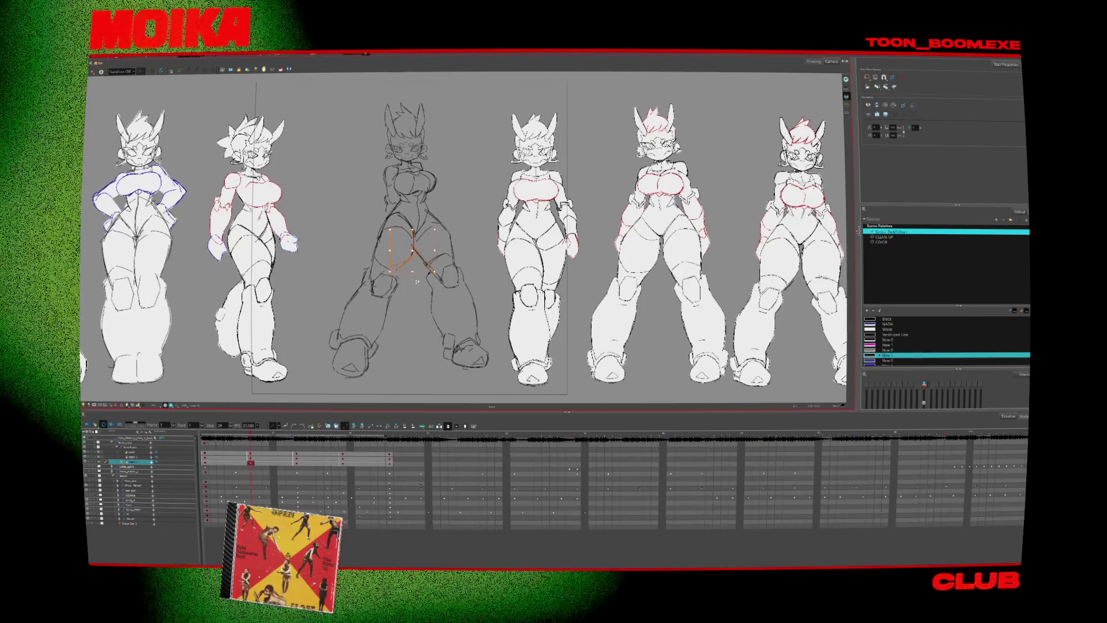
- Check the poses in Mirror View, then zoom in on the middle rough sketch on frame 7
key(alt+b)
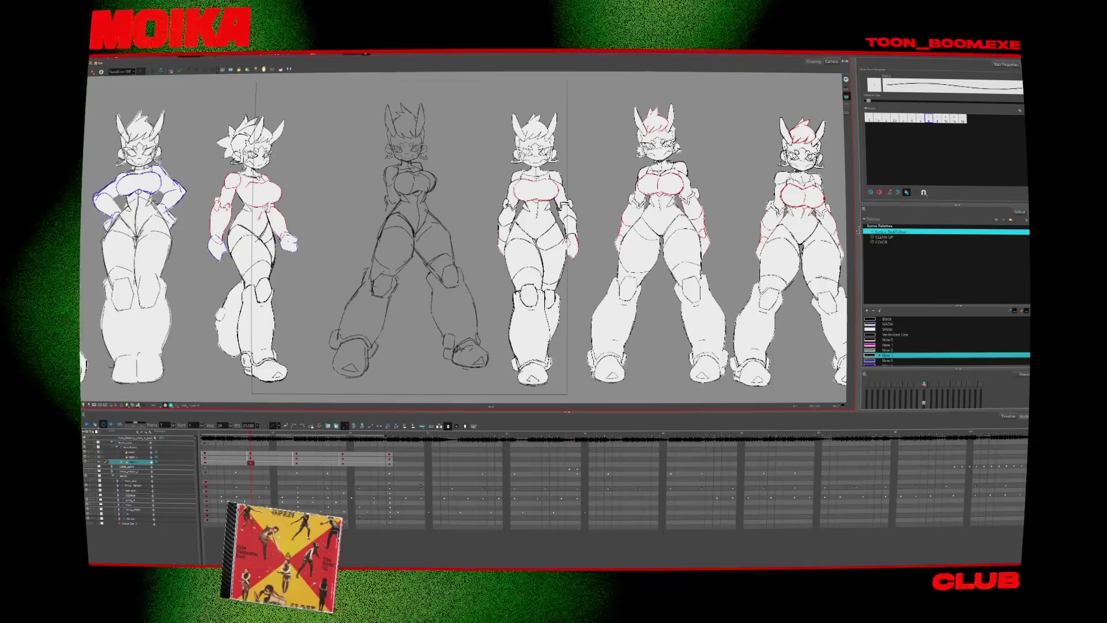
key(4)
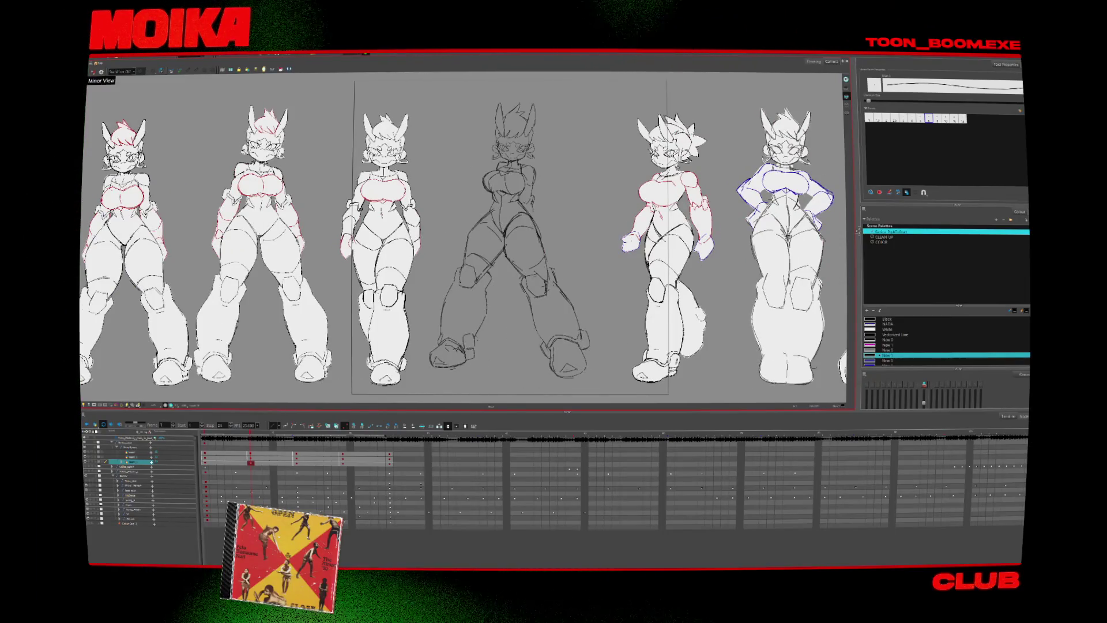
key(4)
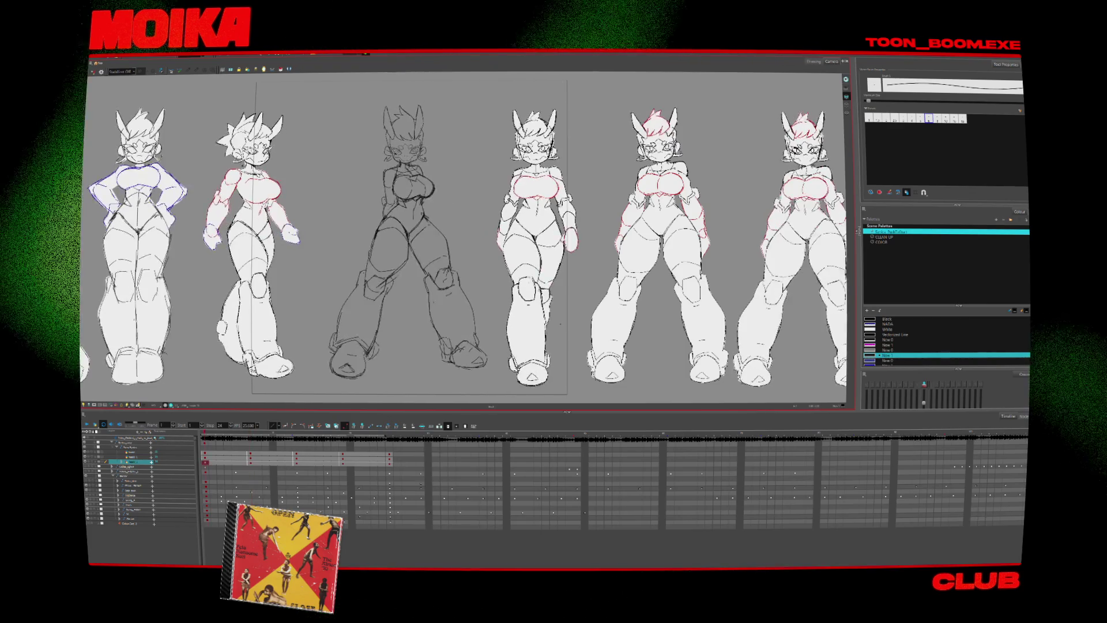
key(alt+z)
click(423, 185)
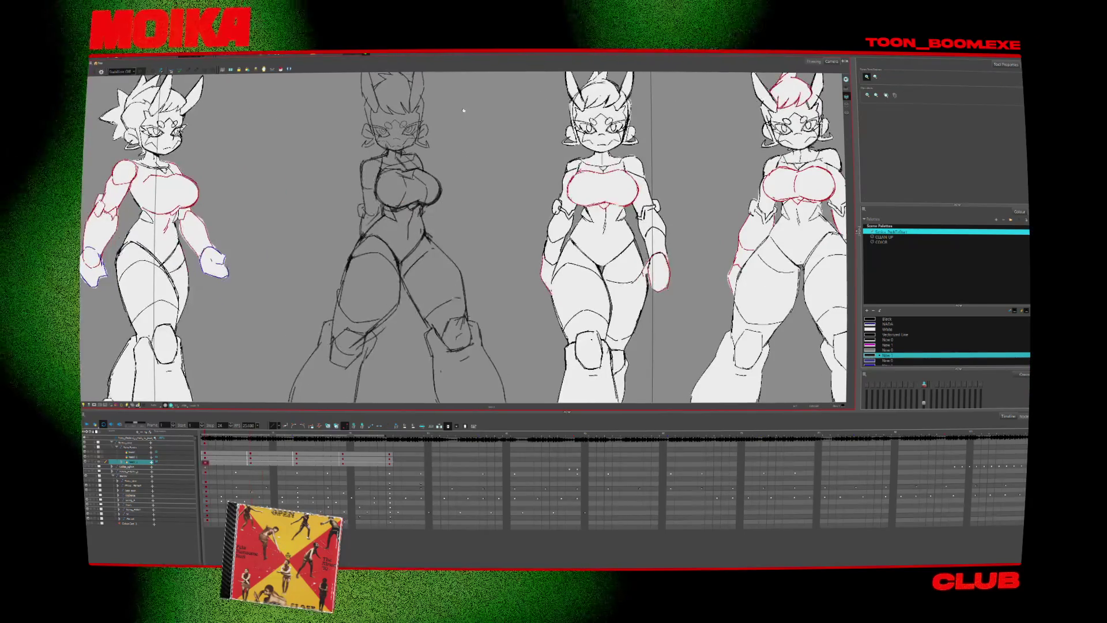
- Switch to the headshot layer below and select its small face sketch
click(130, 457)
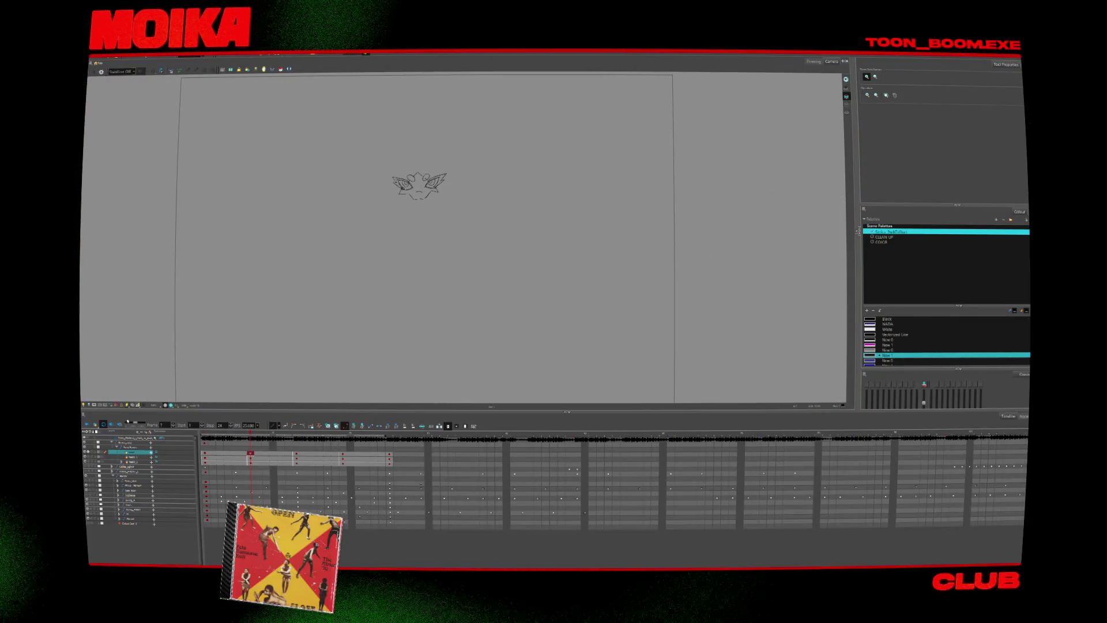
click(90, 456)
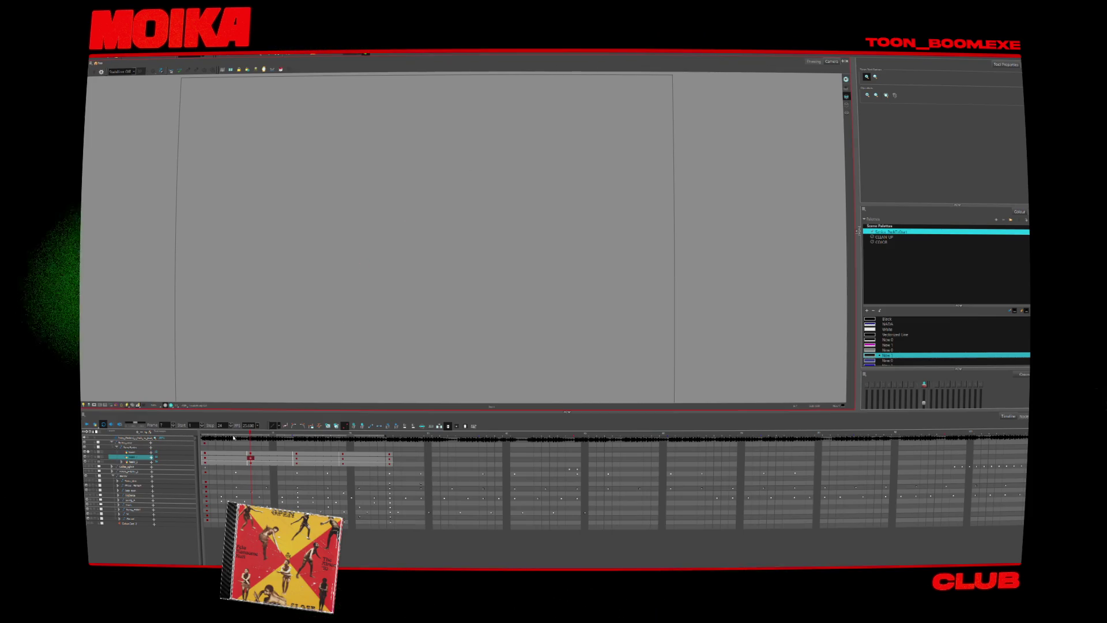
key(ctrl+a)
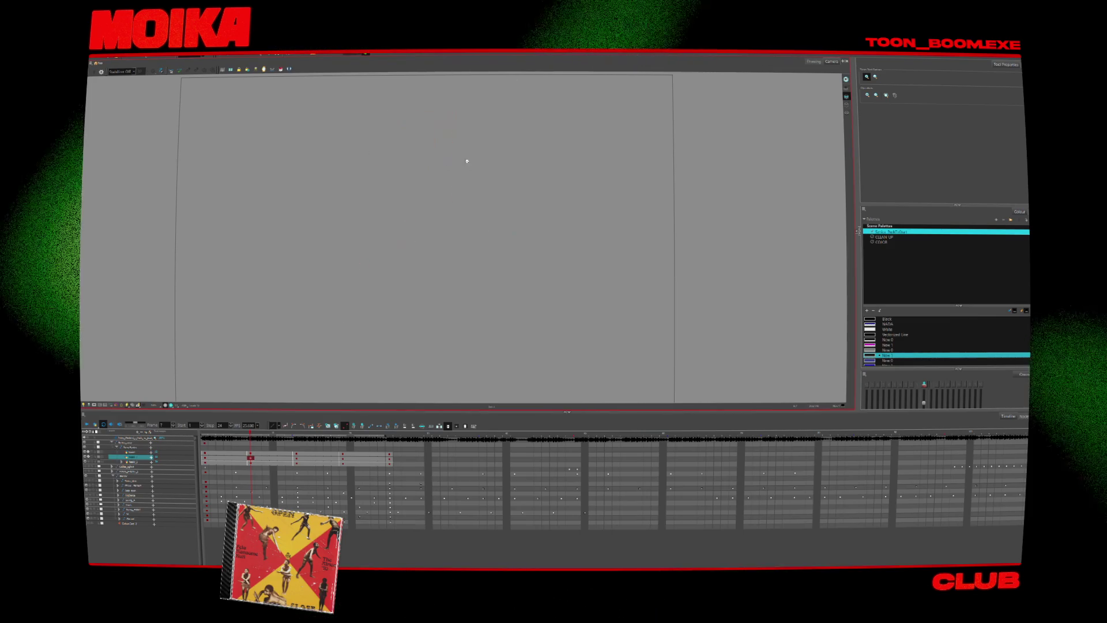
- Show the rough face sketch as onion skin and zoom and rotate the view upright onto it
click(119, 431)
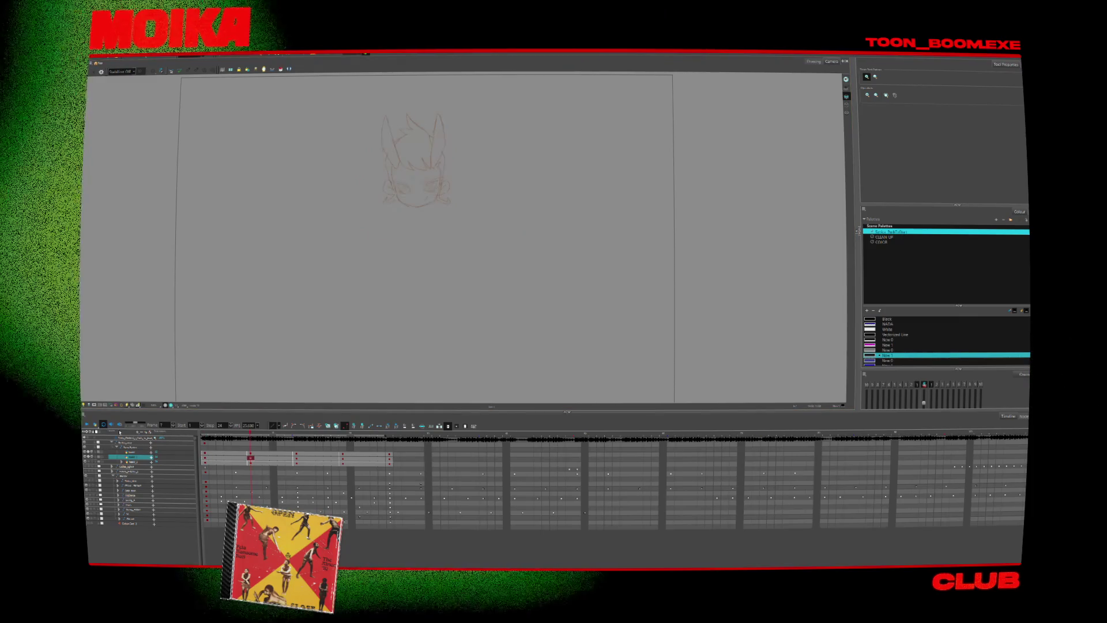
scroll(465, 346, up, 3)
drag(403, 260, 466, 346)
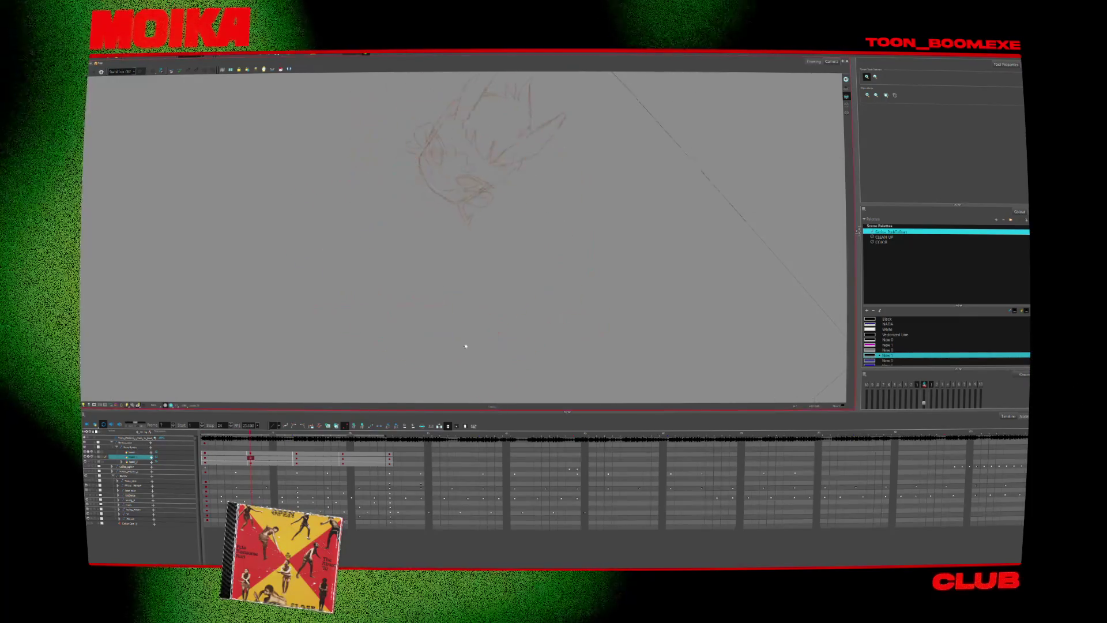
scroll(448, 302, up, 5)
mouse_move(420, 386)
mouse_down()
mouse_move(482, 340)
mouse_move(502, 259)
mouse_move(440, 364)
mouse_move(442, 350)
mouse_up()
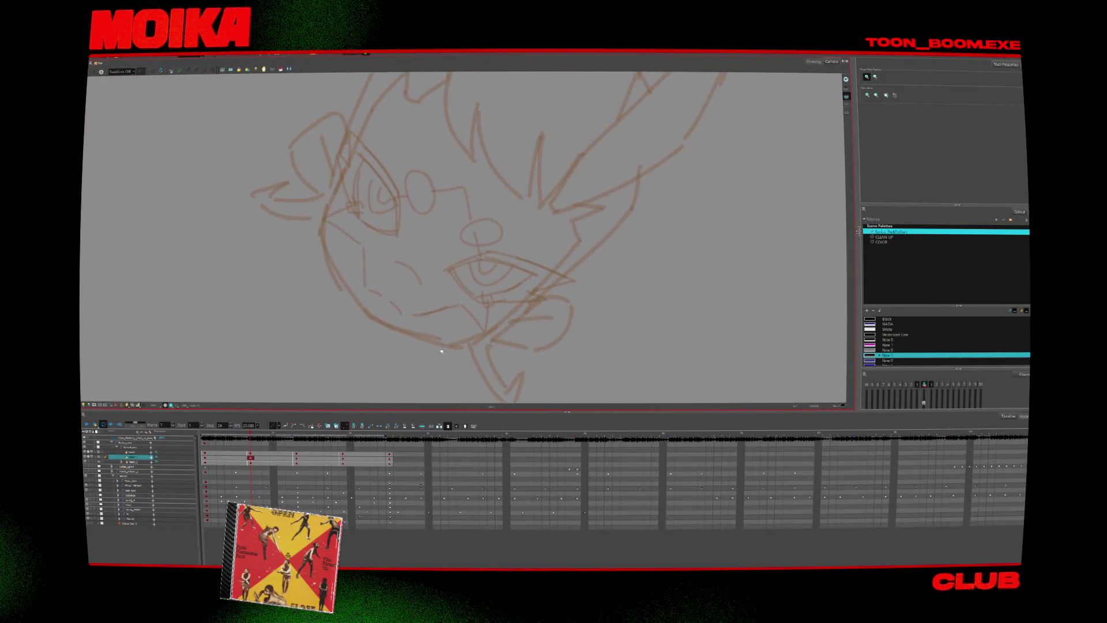
- Ink a bold dark brush line along the face's left cheek and jaw on frame 7, then reset the view rotation
key(alt+b)
mouse_move(362, 294)
mouse_down()
mouse_move(484, 346)
mouse_move(500, 323)
mouse_move(410, 267)
mouse_move(438, 242)
mouse_up()
key(g)
mouse_move(390, 178)
mouse_down()
mouse_move(371, 259)
mouse_move(388, 296)
mouse_move(403, 321)
mouse_move(469, 340)
mouse_up()
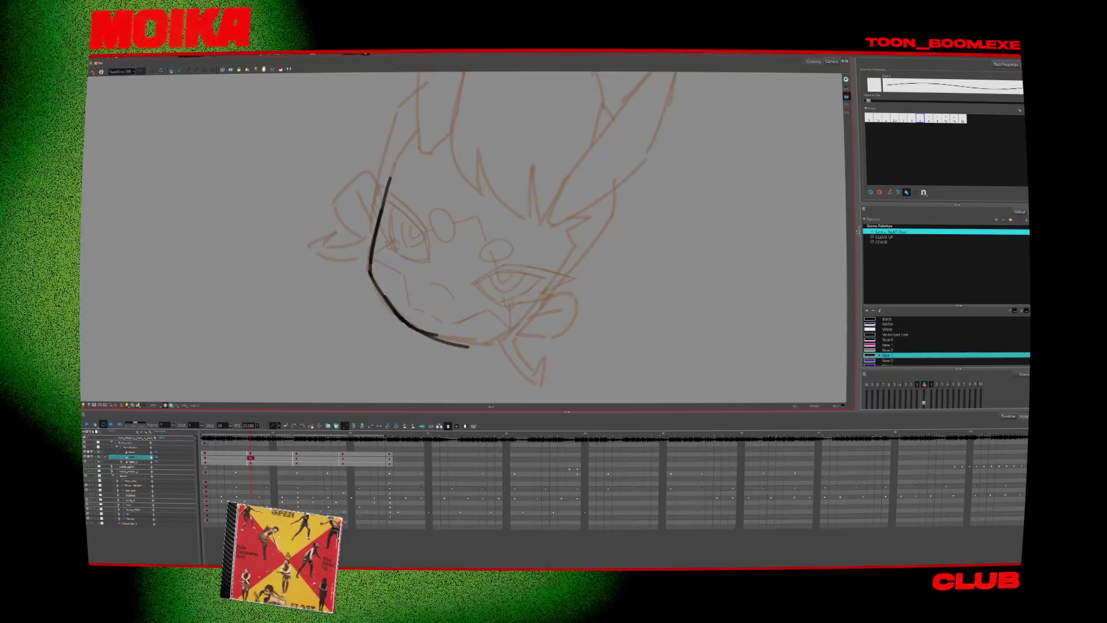
key(shift+x)
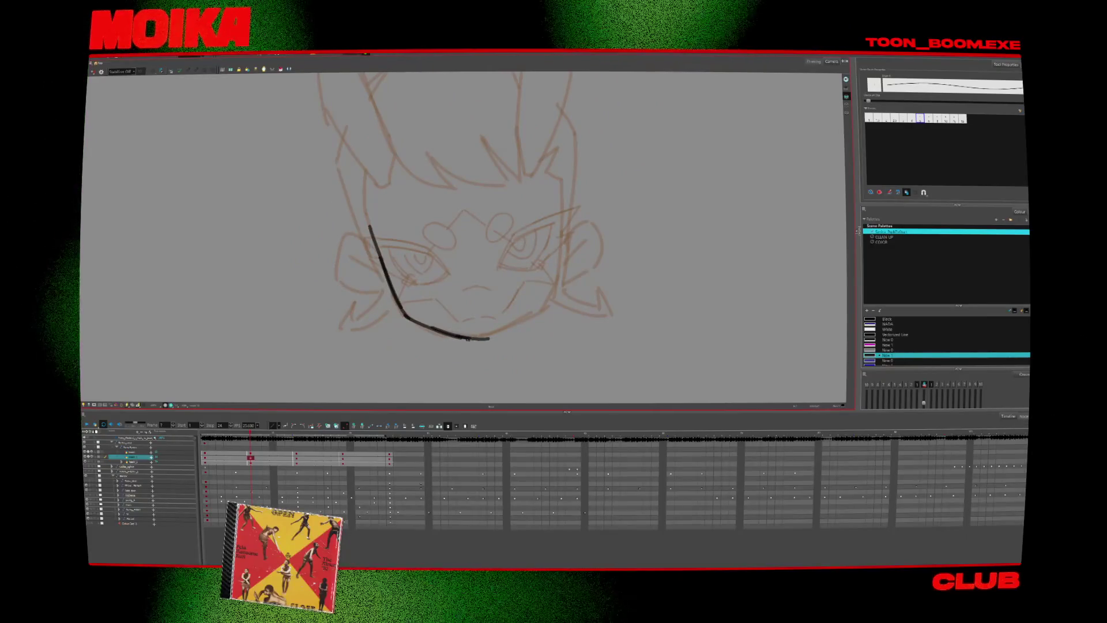